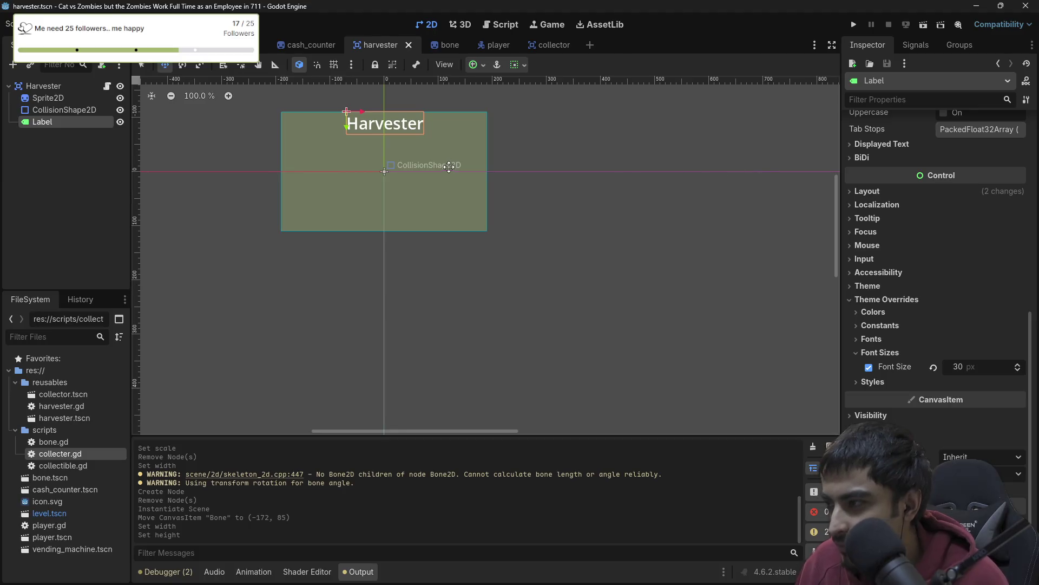
# - Narrow the bone sprite to 30 px, save it, and place the bone on the harvester's left side
pyautogui.click(436, 47)
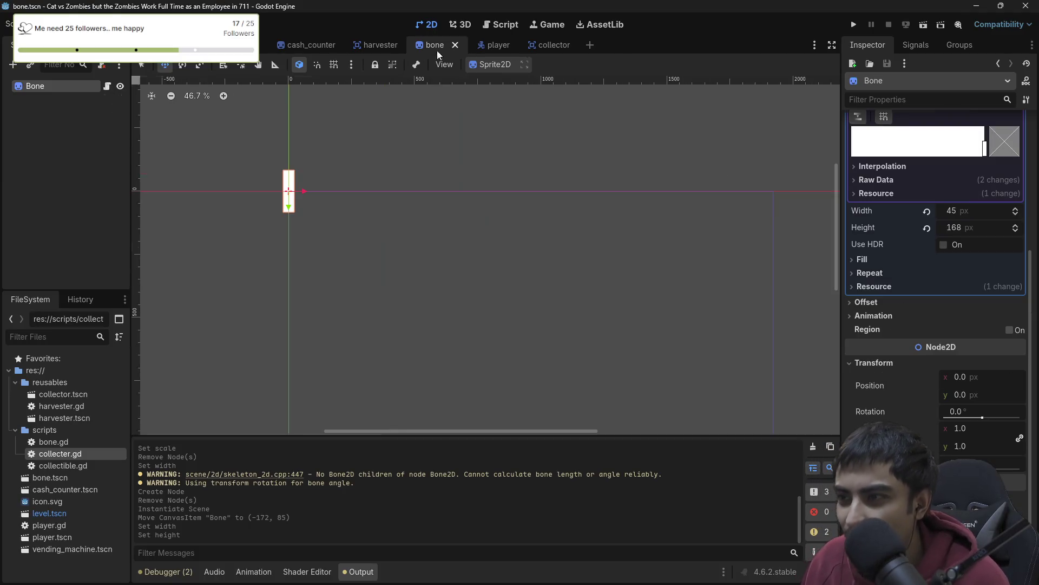
pyautogui.click(954, 213)
pyautogui.write('40')
pyautogui.press('Return')
pyautogui.moveTo(954, 212)
pyautogui.mouseDown()
pyautogui.moveTo(940, 212)
pyautogui.moveTo(956, 225)
pyautogui.moveTo(948, 225)
pyautogui.mouseUp()
pyautogui.hotkey('ctrl', 's')
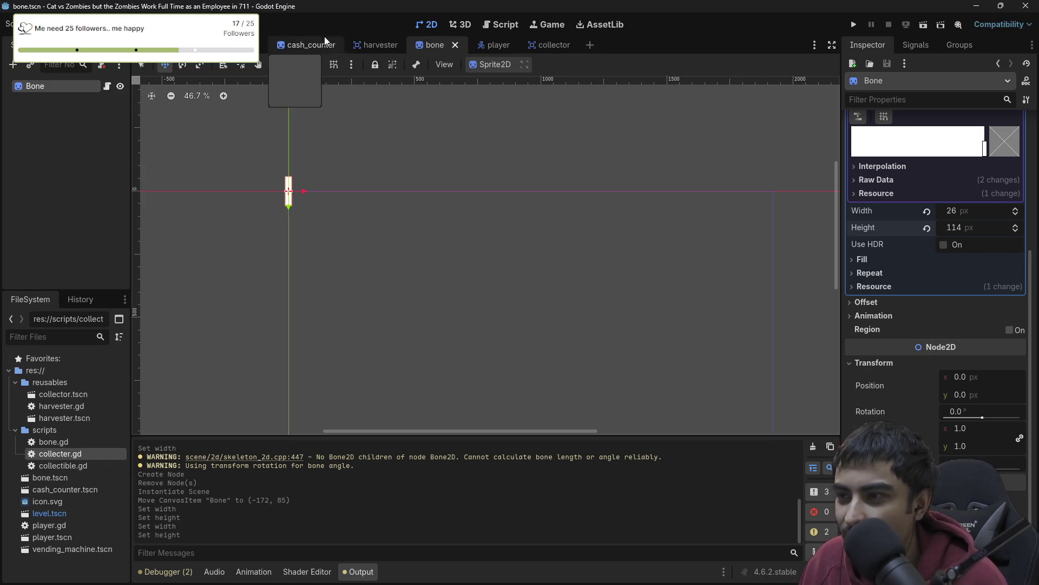
pyautogui.click(157, 44)
pyautogui.moveTo(552, 220)
pyautogui.mouseDown()
pyautogui.moveTo(538, 225)
pyautogui.moveTo(547, 185)
pyautogui.moveTo(536, 234)
pyautogui.moveTo(537, 194)
pyautogui.mouseUp()
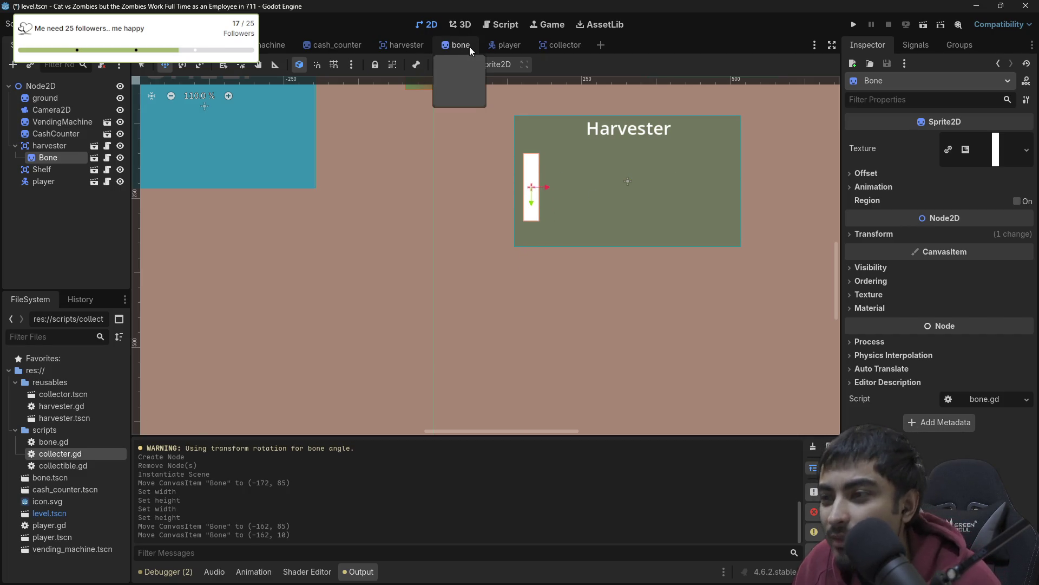
# - Narrow the bone sprite further to 19 px, save, and duplicate the bone on the harvester
pyautogui.click(470, 46)
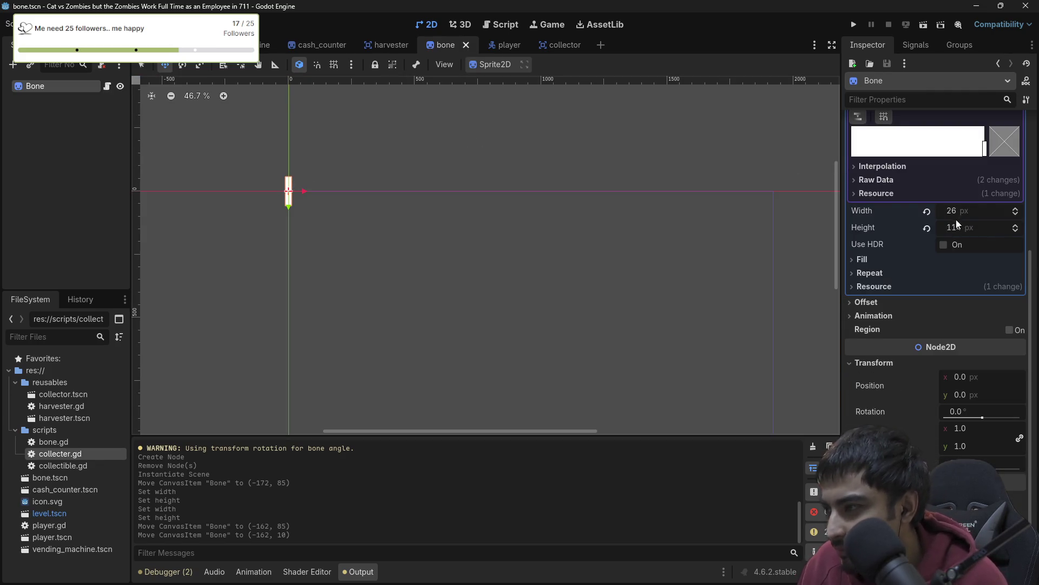
pyautogui.moveTo(959, 212); pyautogui.dragTo(940, 229)
pyautogui.hotkey('ctrl', 's')
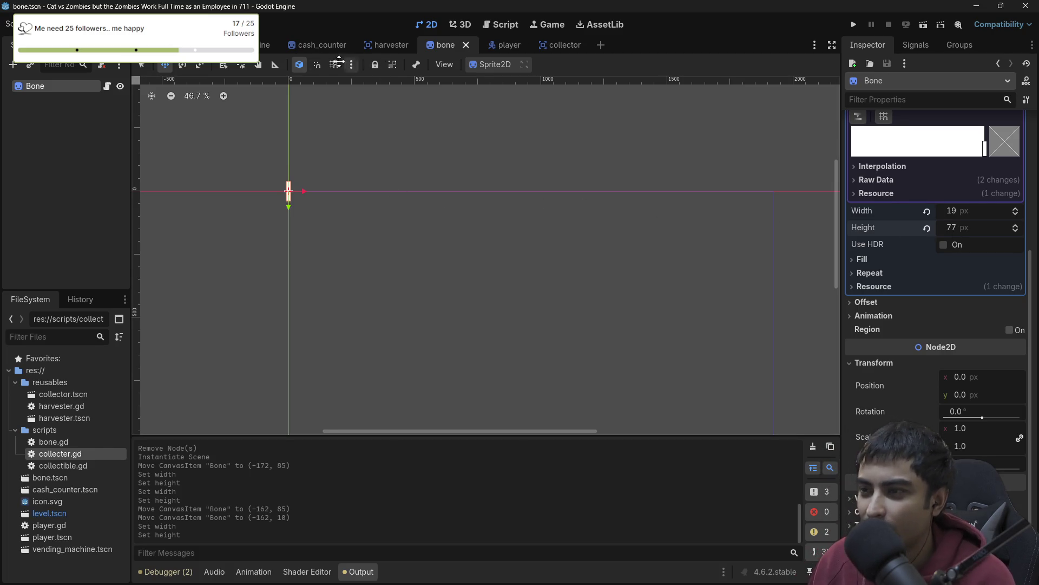
pyautogui.click(163, 45)
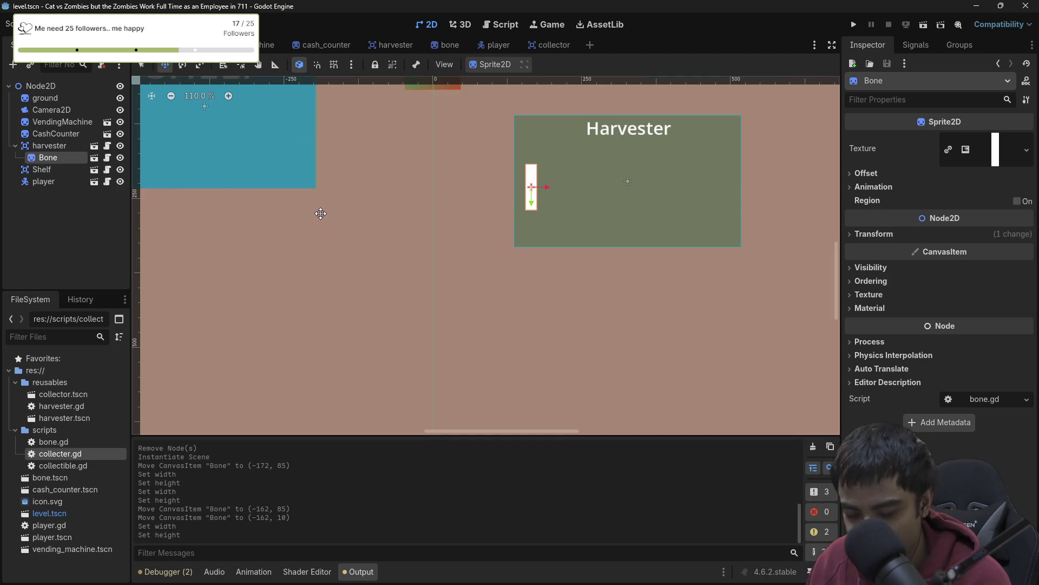
pyautogui.hotkey('ctrl', 'd')
# - Line up bone copies across the harvester up to Bone12, save the level, and run the game
pyautogui.moveTo(569, 193); pyautogui.dragTo(746, 191)
pyautogui.hotkey('ctrl', 'd')
pyautogui.hotkey('ctrl', 'd')
pyautogui.hotkey('ctrl', 'd')
pyautogui.hotkey('ctrl', 'd')
pyautogui.hotkey('ctrl', 'd')
pyautogui.hotkey('ctrl', 'd')
pyautogui.hotkey('ctrl', 'd')
pyautogui.hotkey('ctrl', 'd')
pyautogui.hotkey('ctrl', 'd')
pyautogui.hotkey('ctrl', 'd')
pyautogui.hotkey('ctrl', 's')
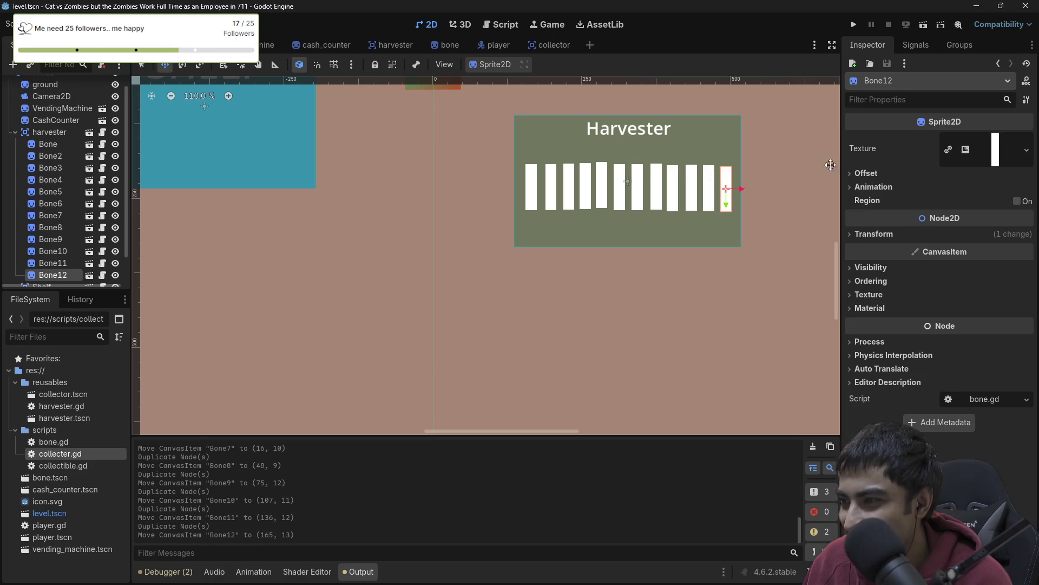
pyautogui.click(859, 24)
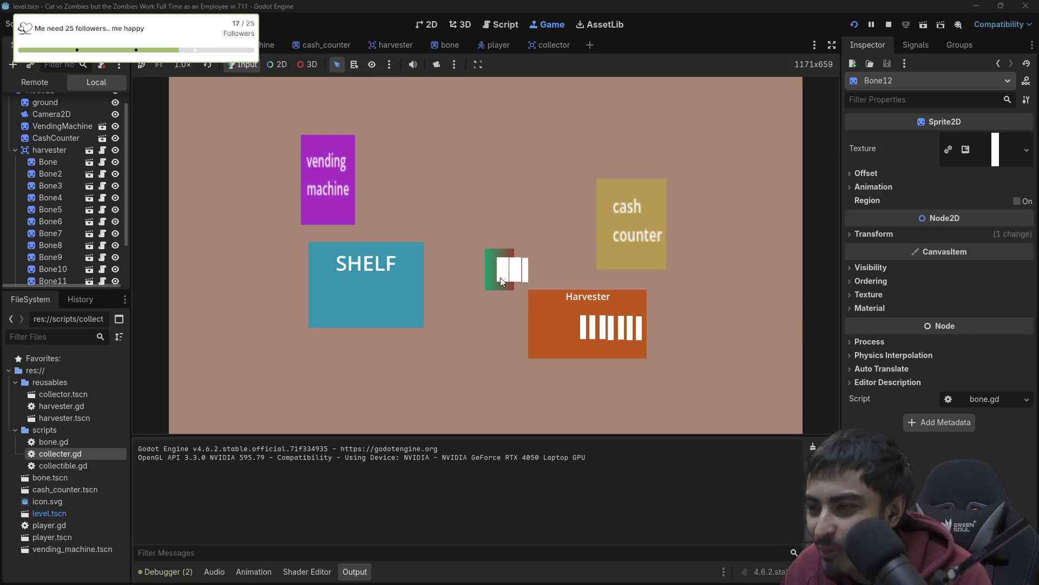
# - Stop the running game and open harvester.gd in the script editor
pyautogui.click(888, 25)
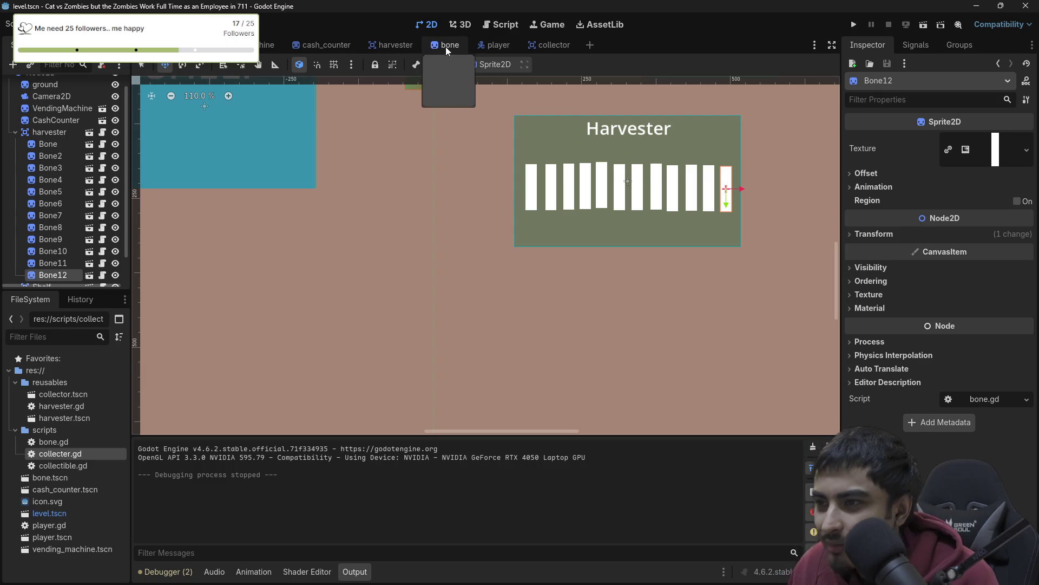
pyautogui.click(509, 24)
pyautogui.click(173, 136)
pyautogui.scroll(-1, 601, 203)
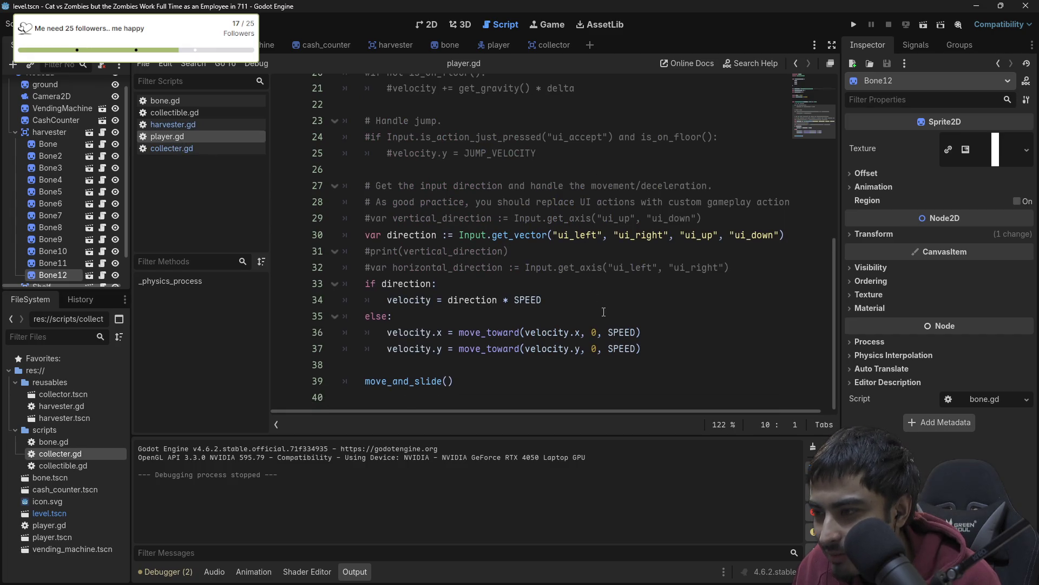
pyautogui.scroll(10, 604, 312)
pyautogui.click(180, 124)
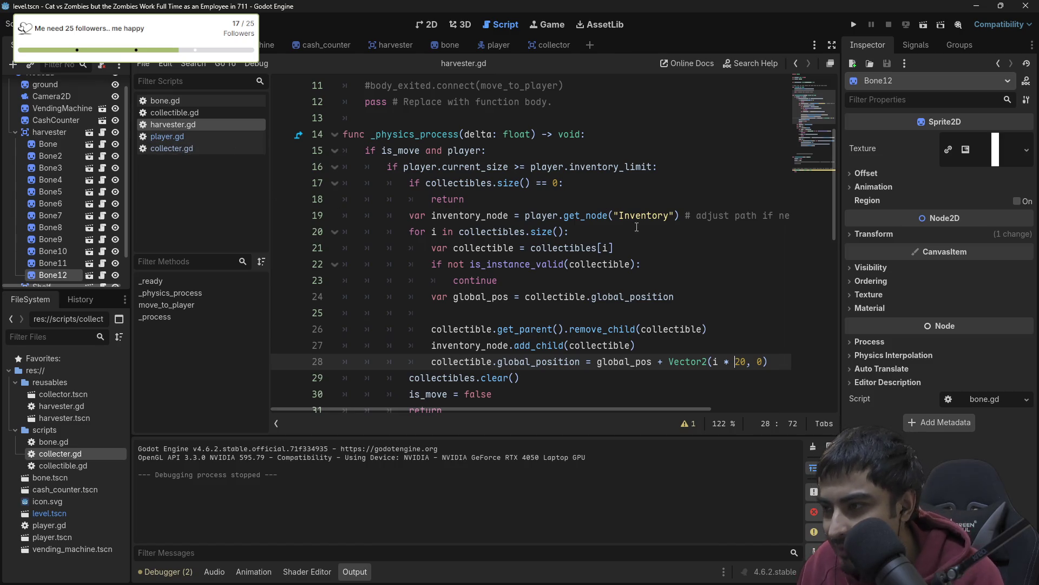
pyautogui.scroll(-3, 637, 227)
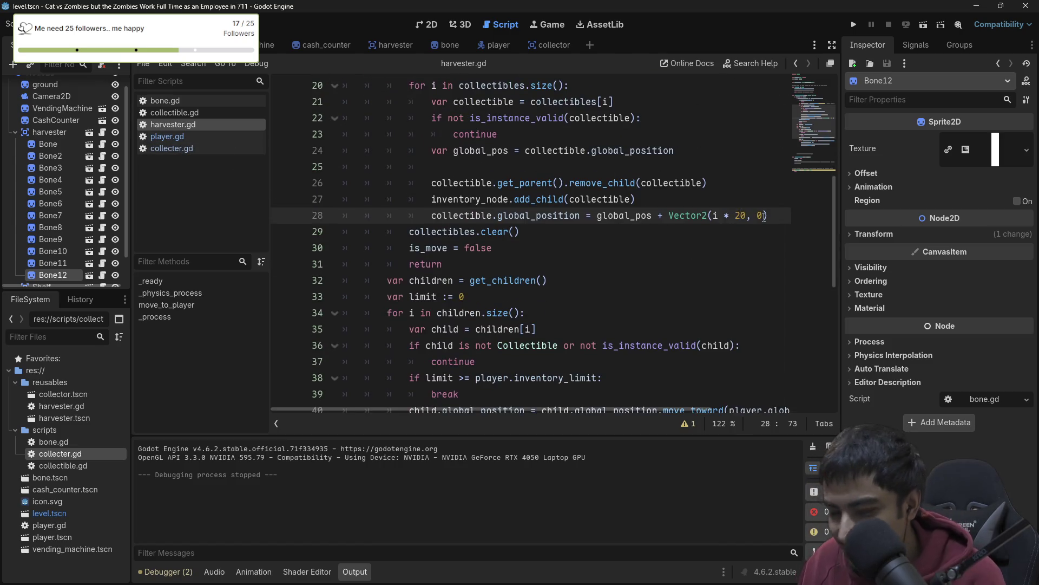
# - Change line 28's spacing from i * 20 to i * 30, test in game, then open collecter.gd
pyautogui.click(740, 215)
pyautogui.press('BackSpace')
pyautogui.write('3')
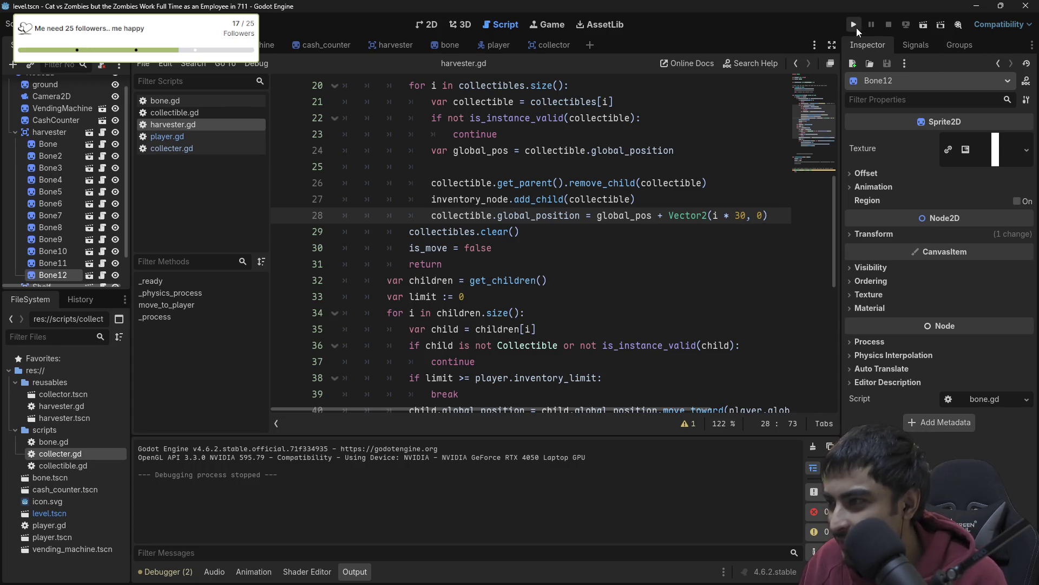
pyautogui.click(856, 26)
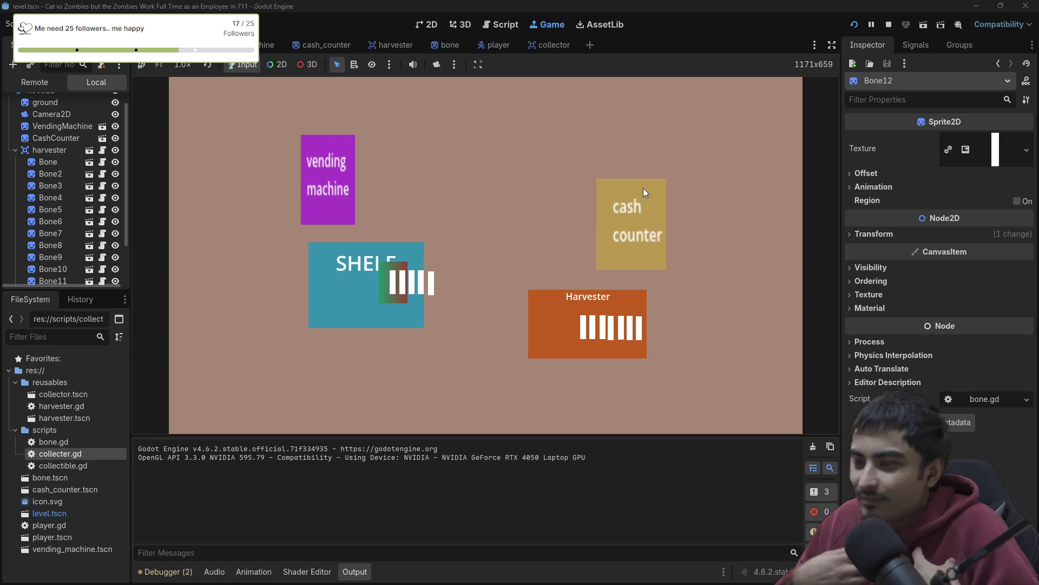
pyautogui.click(888, 25)
pyautogui.scroll(-2, 520, 189)
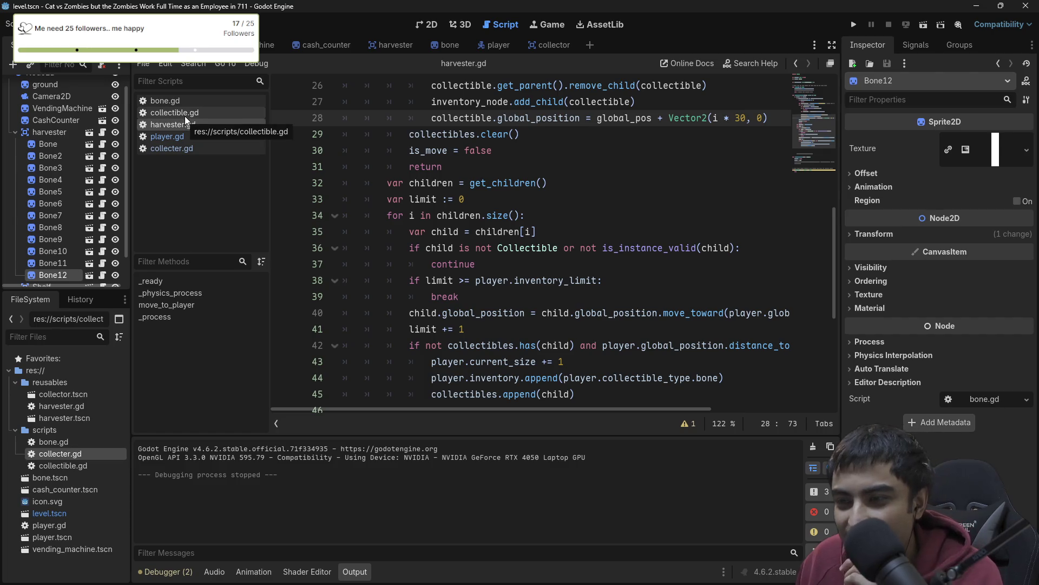
pyautogui.click(177, 144)
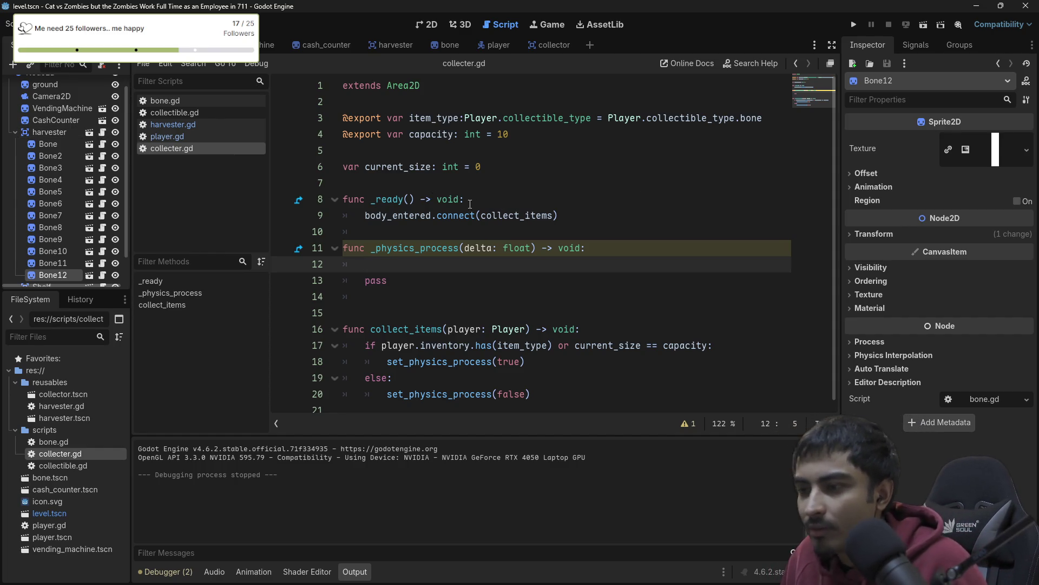
# - Declare var player: Player below current_size and start a 'player =' line in _ready
pyautogui.click(531, 199)
pyautogui.click(498, 169)
pyautogui.press('Return')
pyautogui.write('var ')
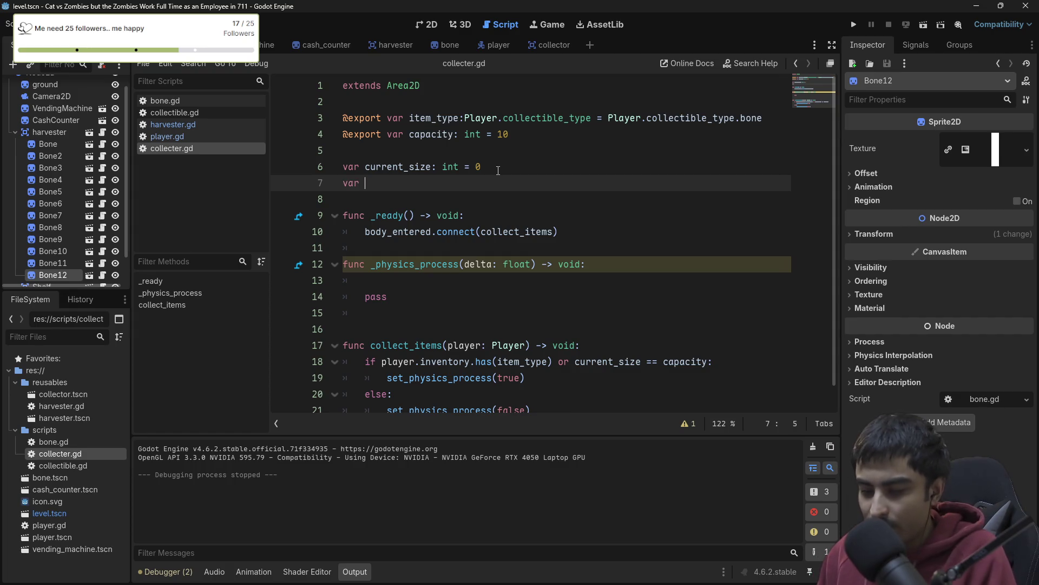
pyautogui.write('player')
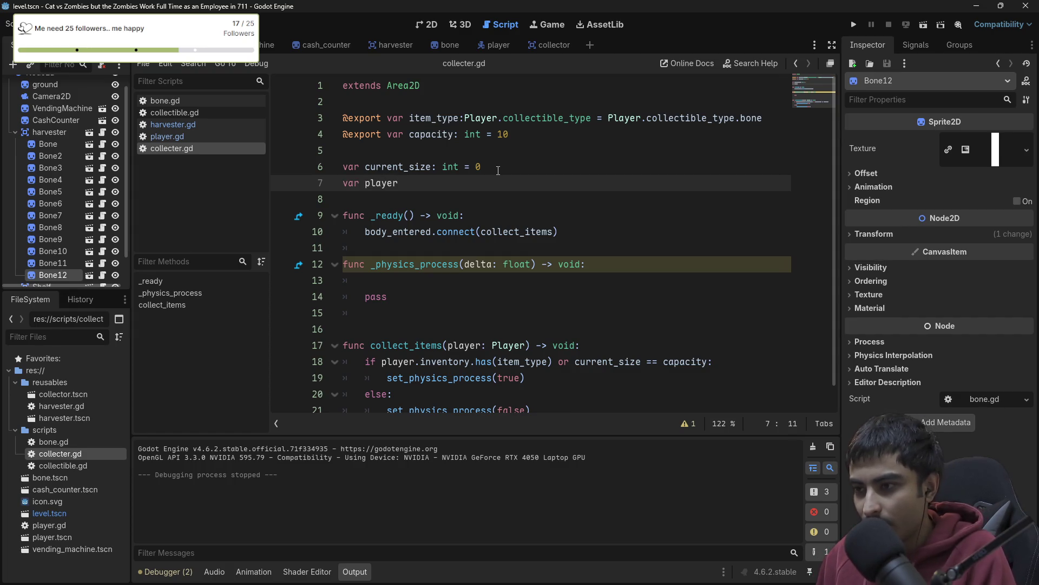
pyautogui.write(': Player')
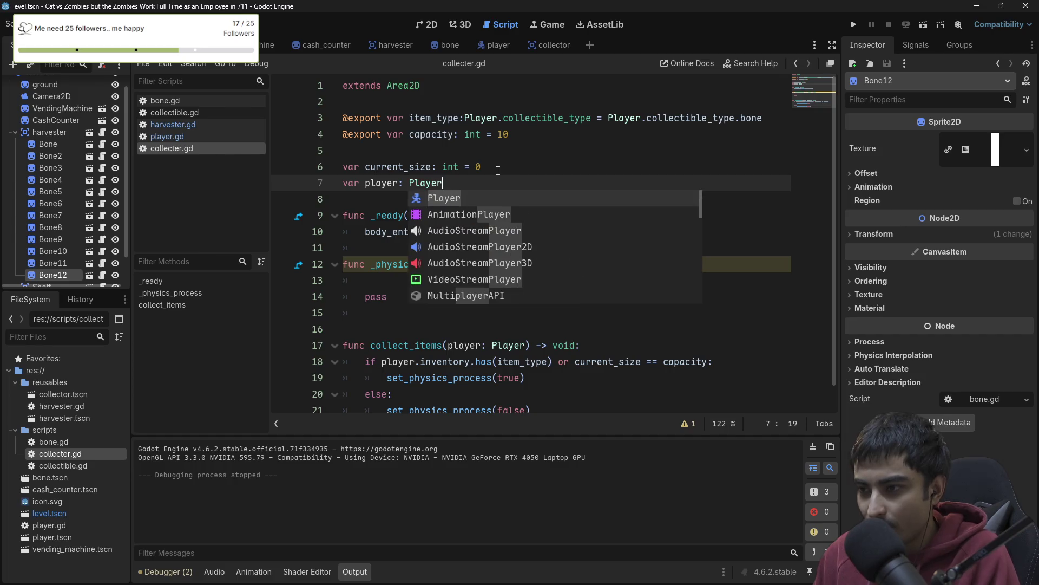
pyautogui.click(370, 231)
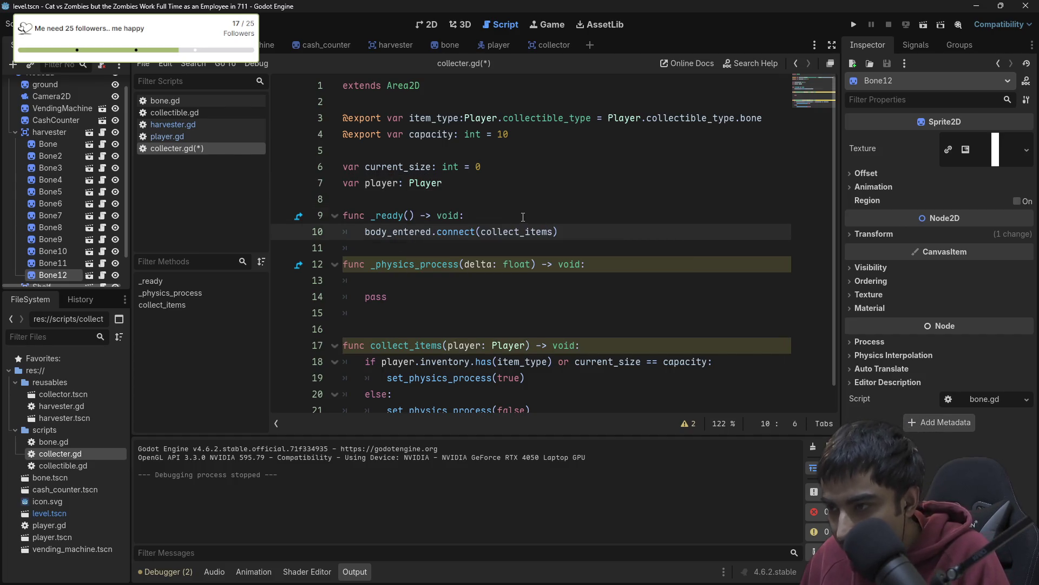
pyautogui.hotkey('ctrl', 'shift', 'Return')
pyautogui.write('player')
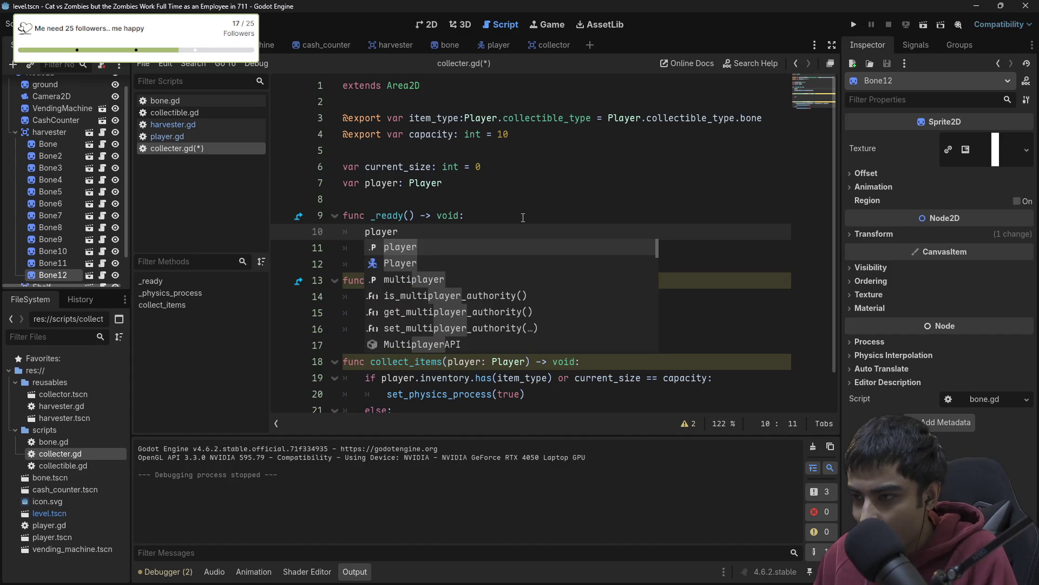
pyautogui.write(' =')
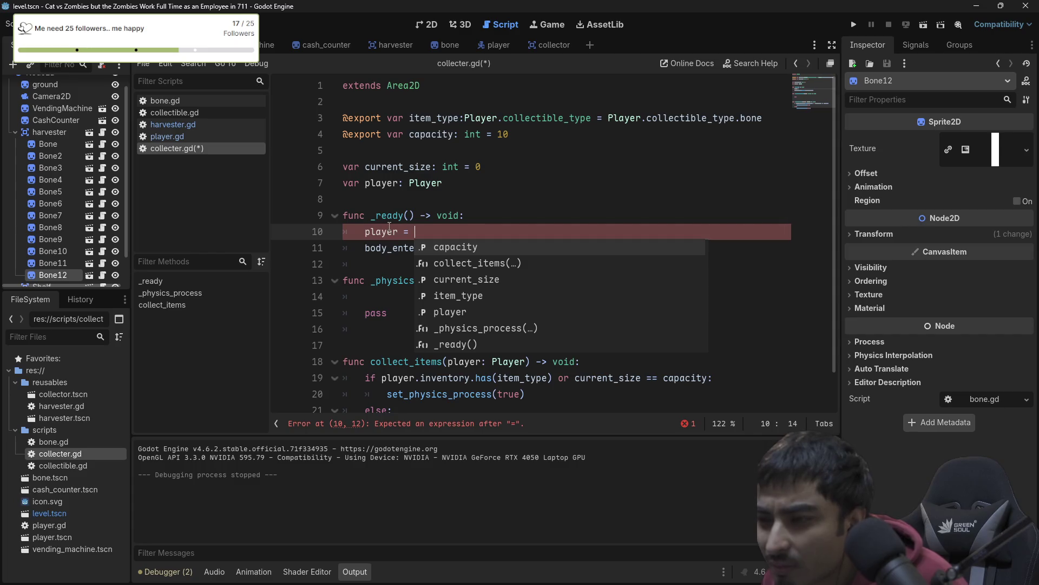
pyautogui.click(433, 236)
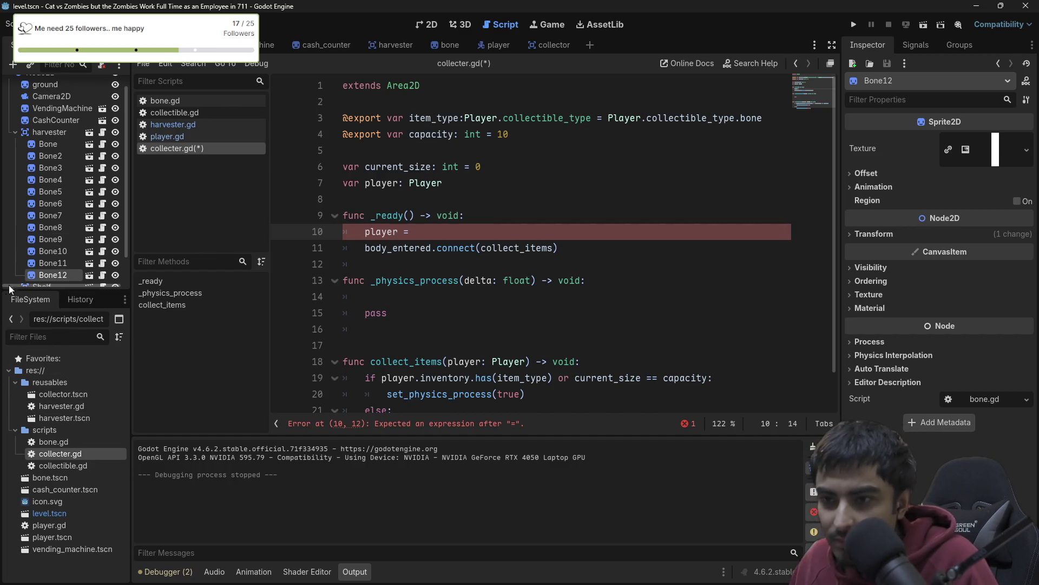
# - Drag the player node into the script as an onready reference, then cut that line
pyautogui.scroll(2, 32, 243)
pyautogui.click(15, 144)
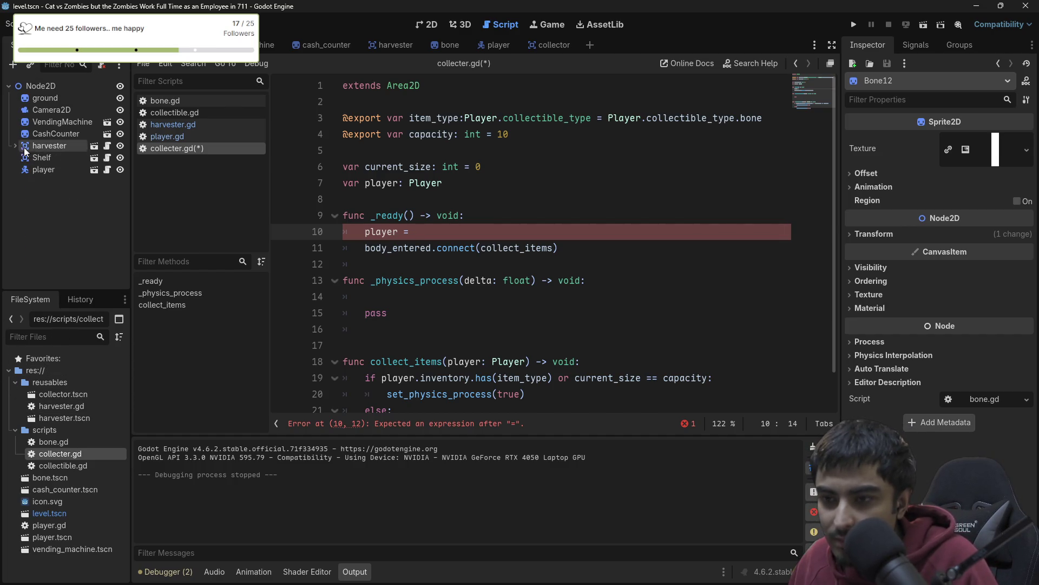
pyautogui.moveTo(40, 171); pyautogui.dragTo(421, 227)
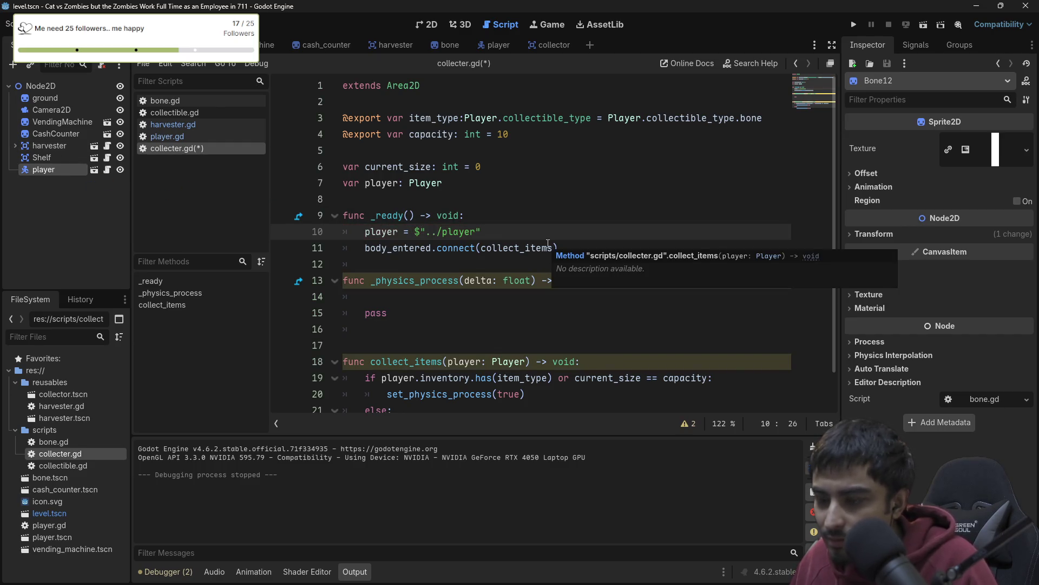
pyautogui.hotkey('ctrl', 'z')
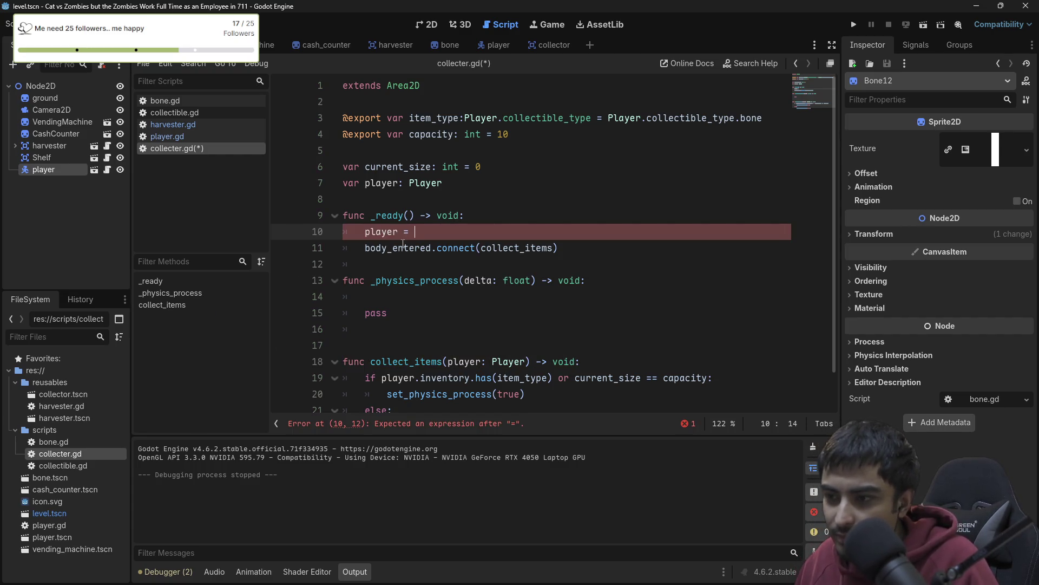
pyautogui.moveTo(56, 171)
pyautogui.mouseDown()
pyautogui.moveTo(307, 199)
pyautogui.moveTo(381, 195)
pyautogui.moveTo(429, 211)
pyautogui.mouseUp()
pyautogui.moveTo(45, 173); pyautogui.dragTo(347, 199)
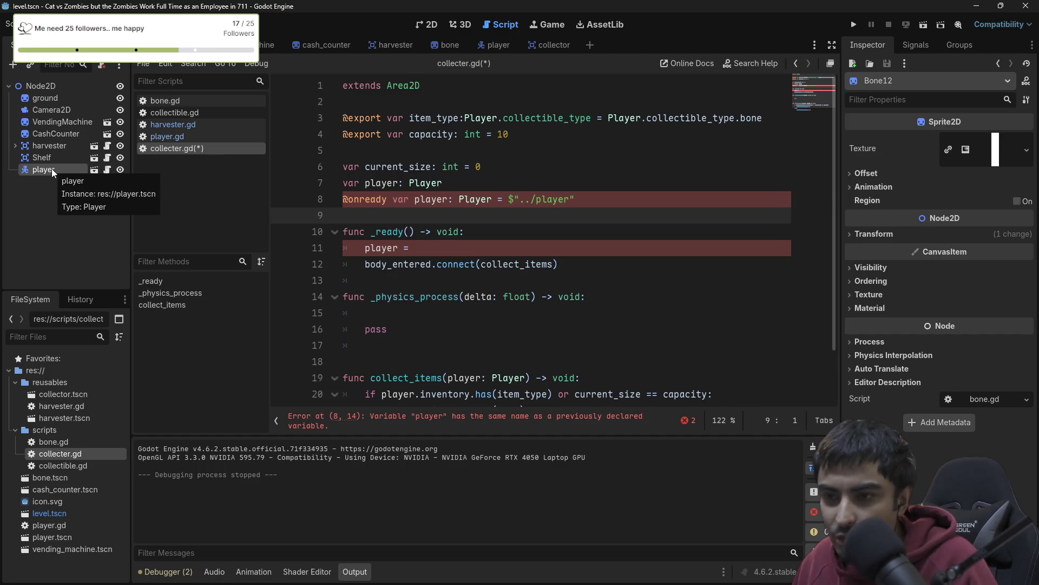
pyautogui.click(587, 200)
pyautogui.hotkey('ctrl', 'x')
pyautogui.moveTo(47, 172); pyautogui.dragTo(346, 201)
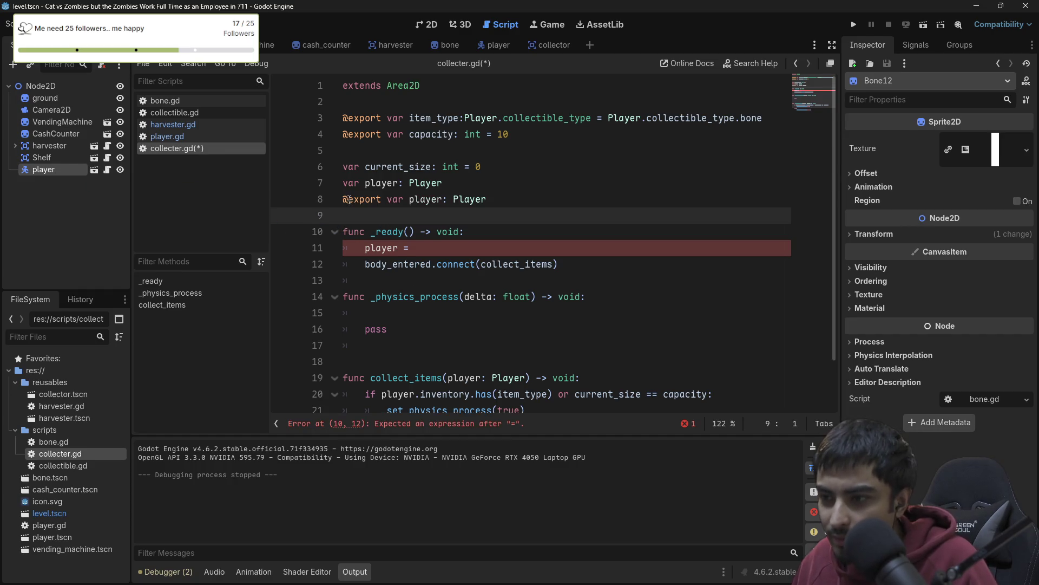
pyautogui.click(512, 199)
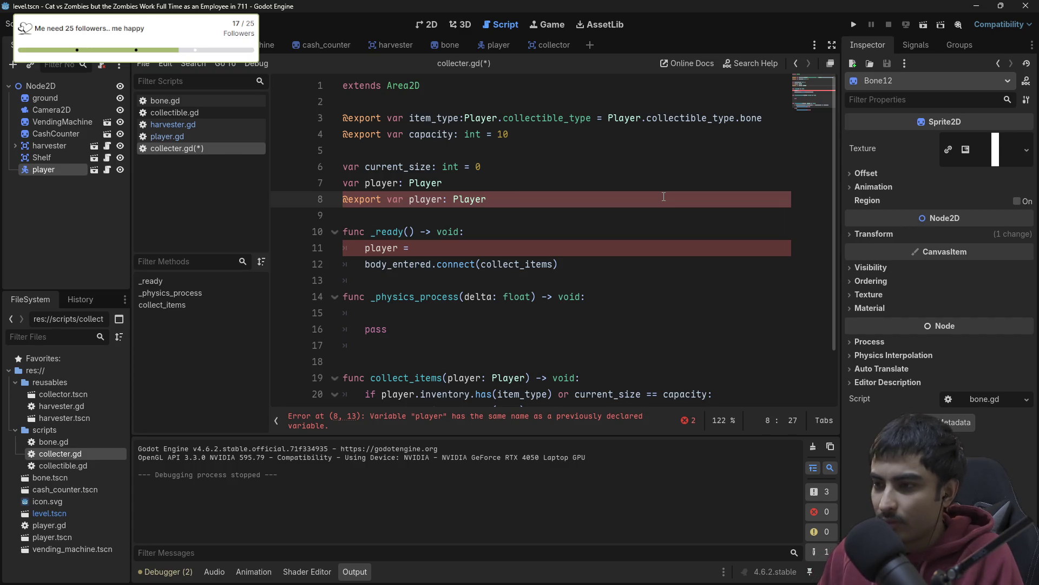
pyautogui.hotkey('ctrl', 'space')
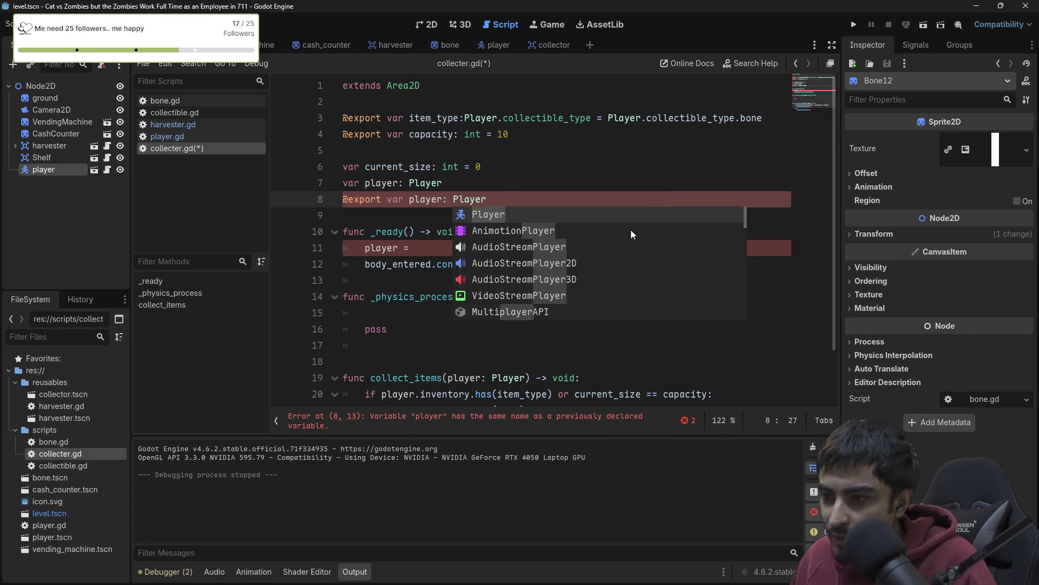
pyautogui.click(426, 248)
pyautogui.hotkey('ctrl', 'shift', 'k')
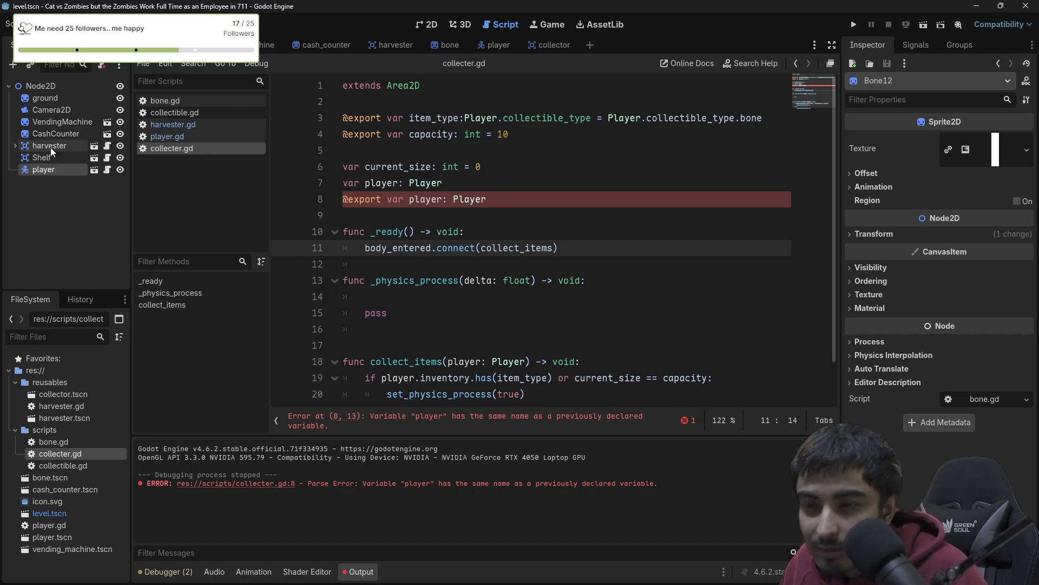
# - Select the Shelf node and choose Bone for its Item Type in the Inspector
pyautogui.click(50, 148)
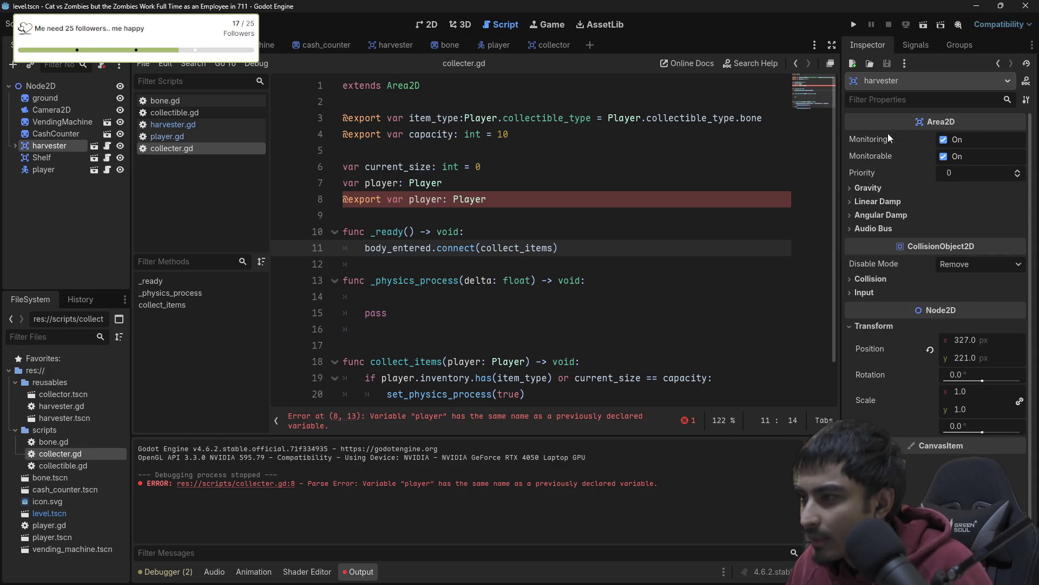
pyautogui.click(46, 158)
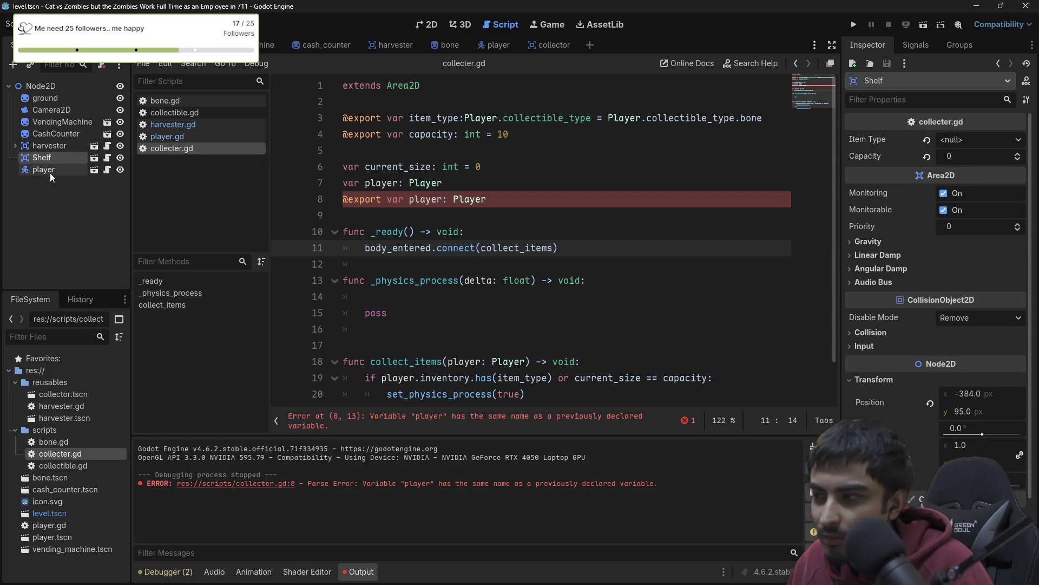
pyautogui.click(956, 141)
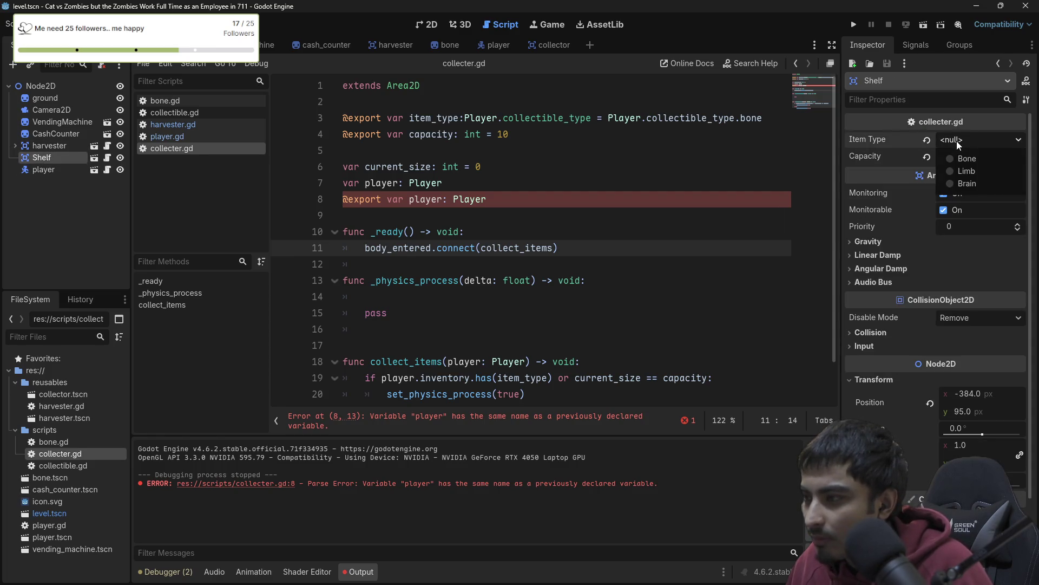
pyautogui.click(969, 158)
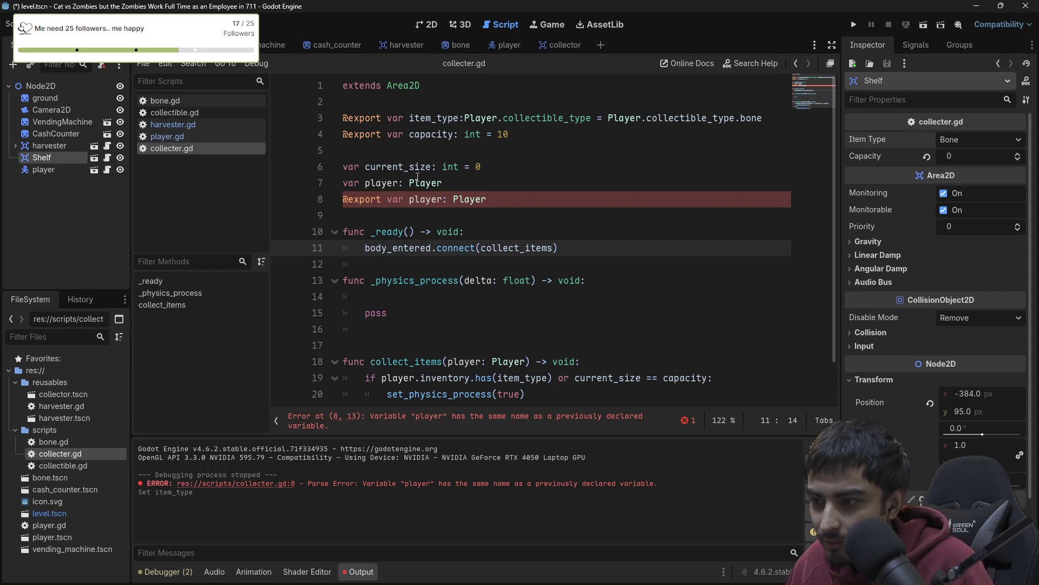
pyautogui.click(469, 169)
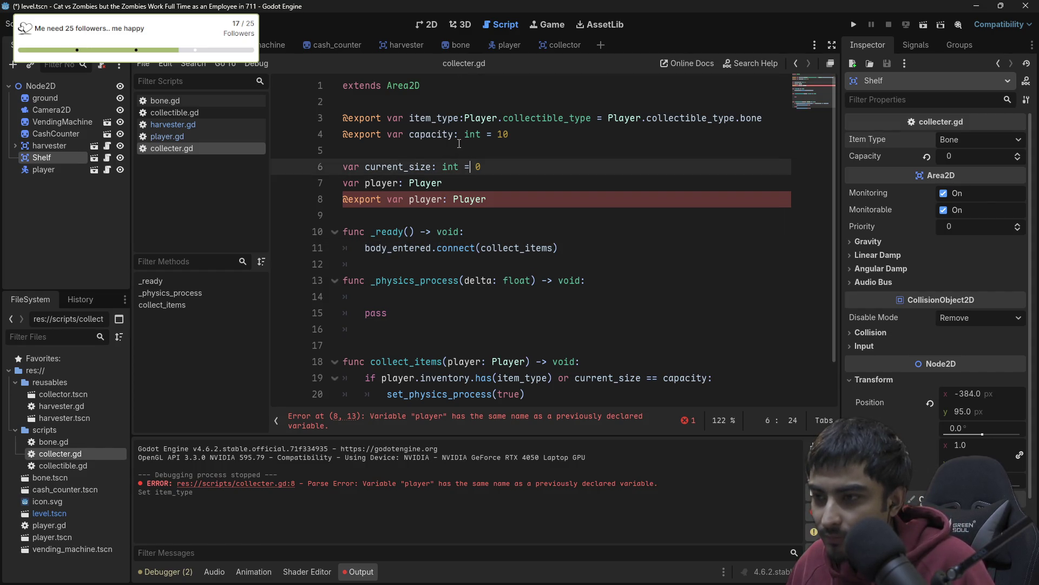
# - Delete the plain player variable, move the exported player to line 3, and save
pyautogui.moveTo(609, 118); pyautogui.dragTo(782, 116)
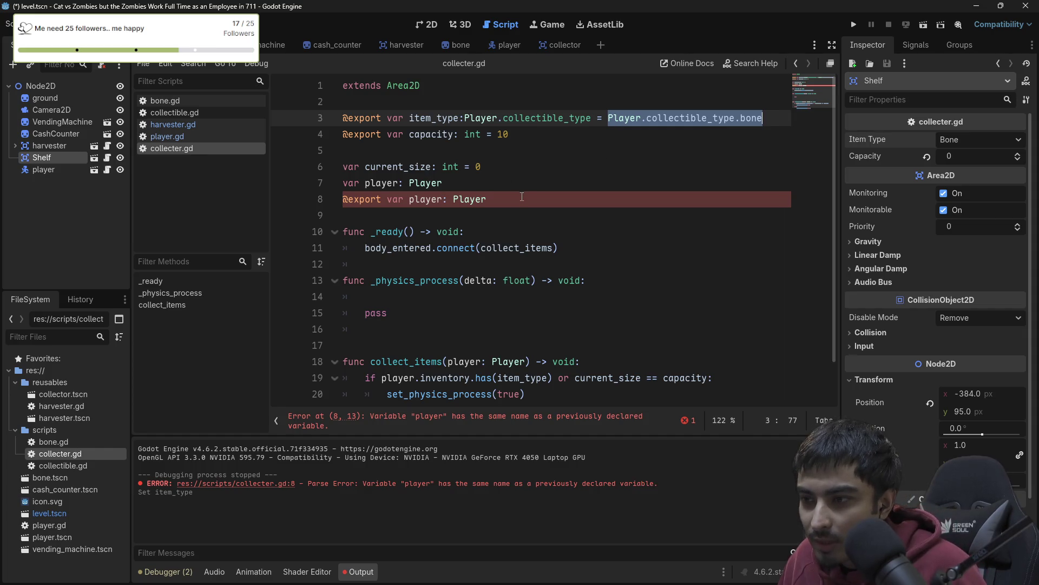
pyautogui.moveTo(513, 199)
pyautogui.mouseDown()
pyautogui.moveTo(450, 181)
pyautogui.moveTo(339, 193)
pyautogui.mouseUp()
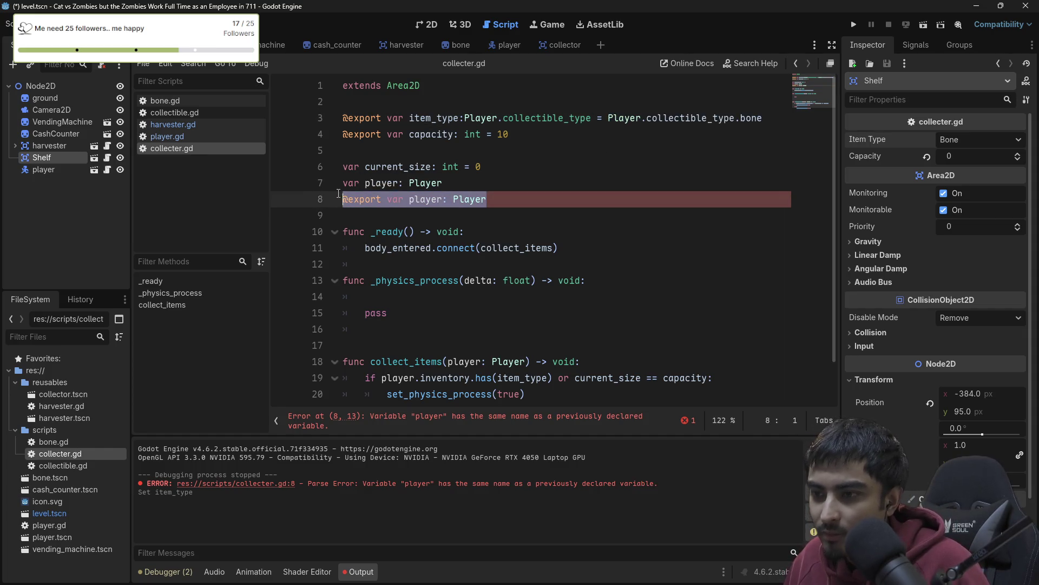
pyautogui.click(468, 184)
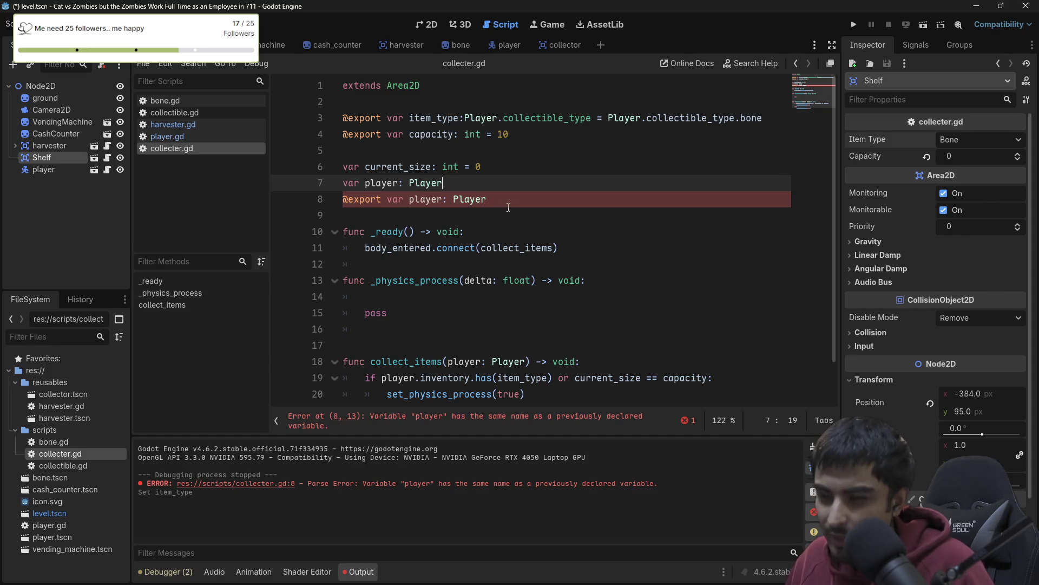
pyautogui.hotkey('ctrl', 'x')
pyautogui.hotkey('alt', 'Up')
pyautogui.hotkey('alt', 'Up')
pyautogui.hotkey('alt', 'Up')
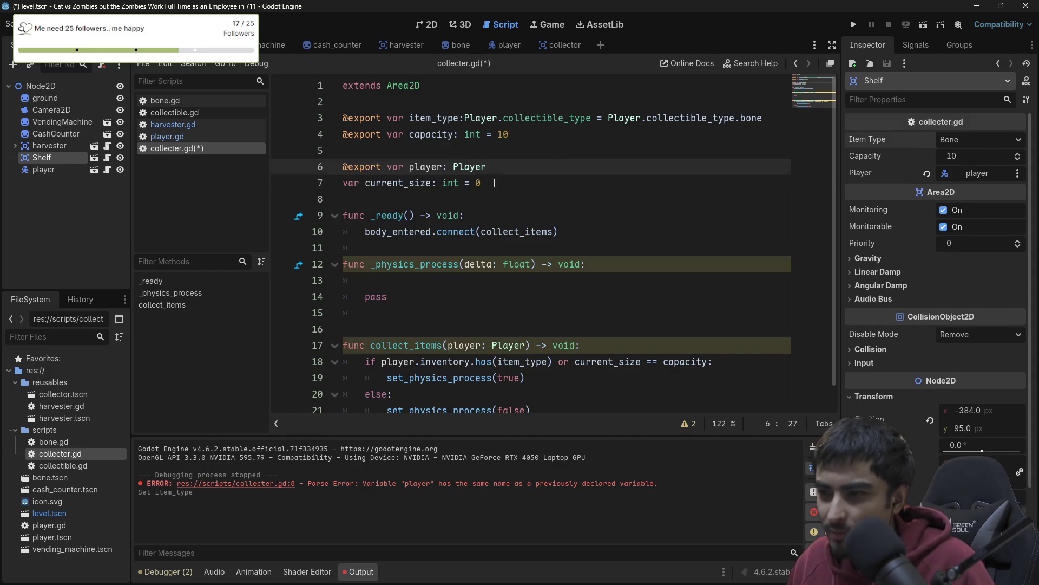
pyautogui.hotkey('ctrl', 's')
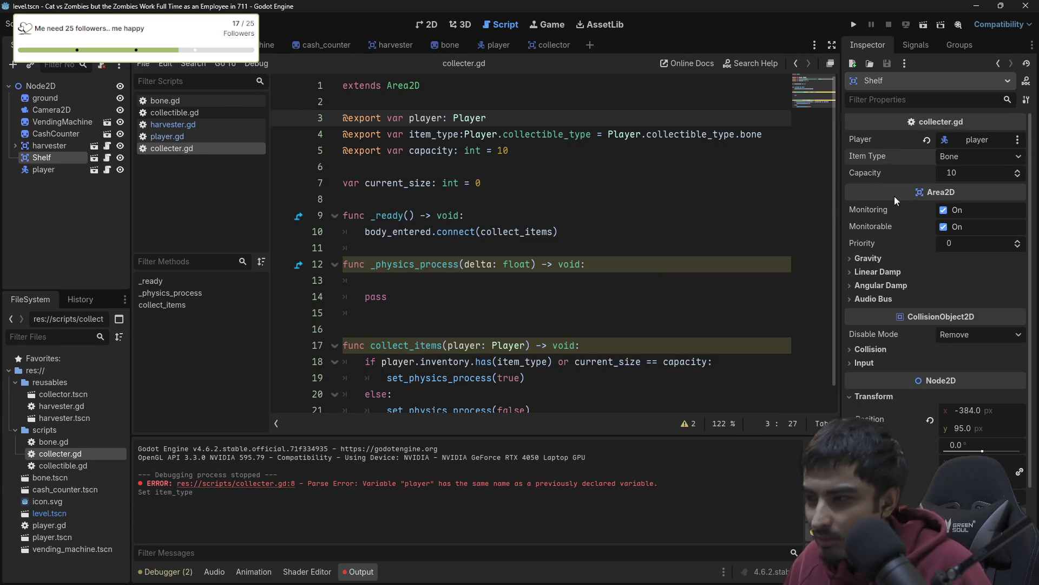
# - Assign the player node to the Shelf's Player property
pyautogui.click(930, 139)
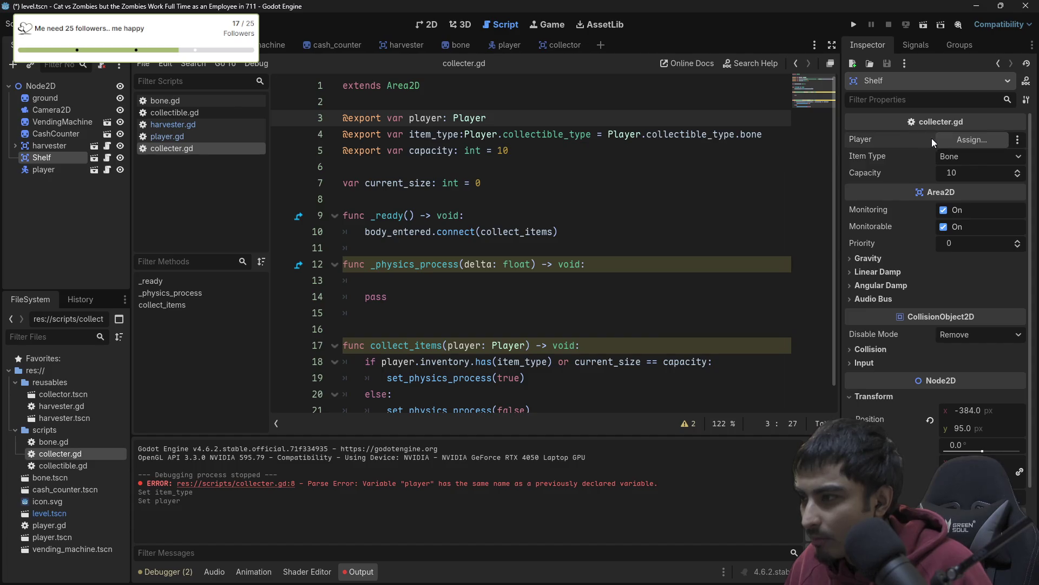
pyautogui.click(973, 140)
pyautogui.doubleClick(489, 169)
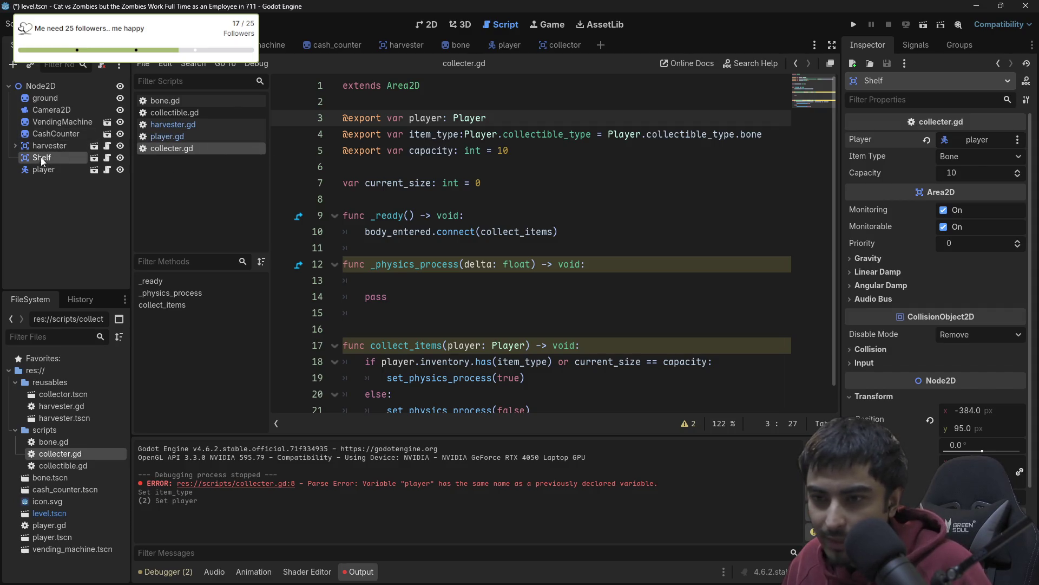
# - Add a space after item_type:, save, and begin typing 'pla' inside _physics_process
pyautogui.click(467, 135)
pyautogui.hotkey('ctrl', 's')
pyautogui.scroll(-1, 413, 179)
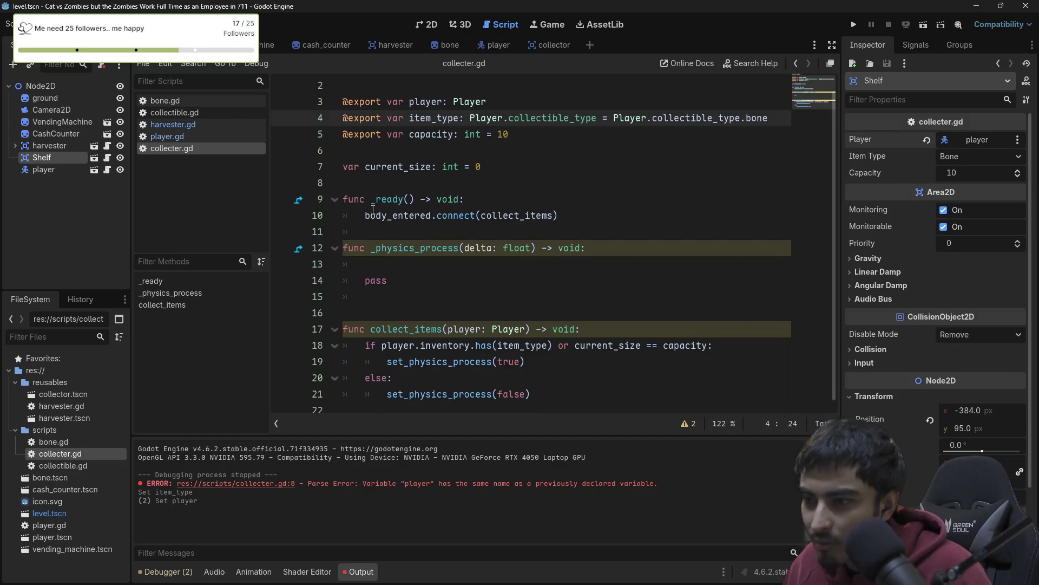
pyautogui.click(414, 264)
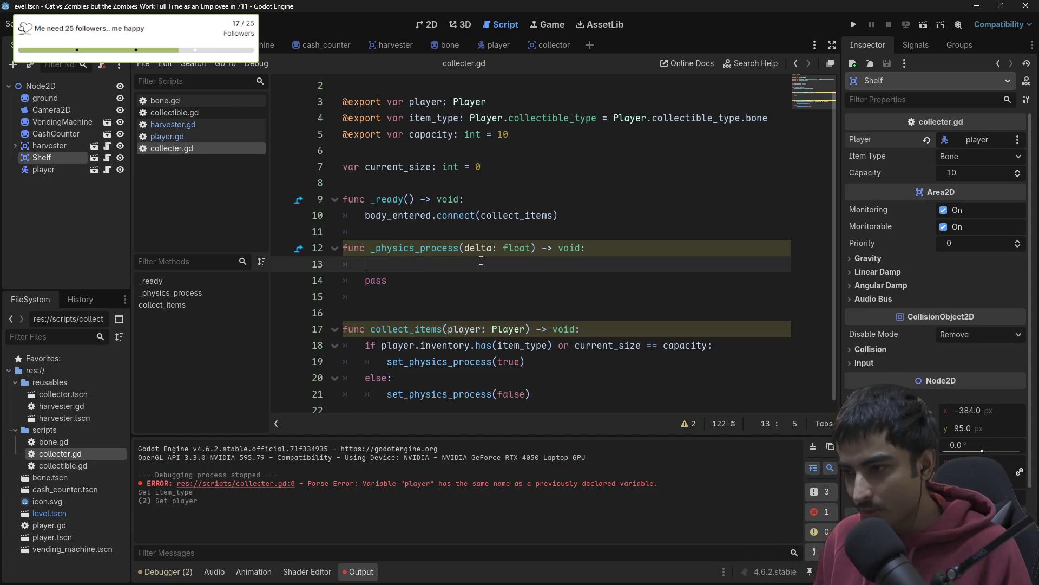
pyautogui.write('pla')
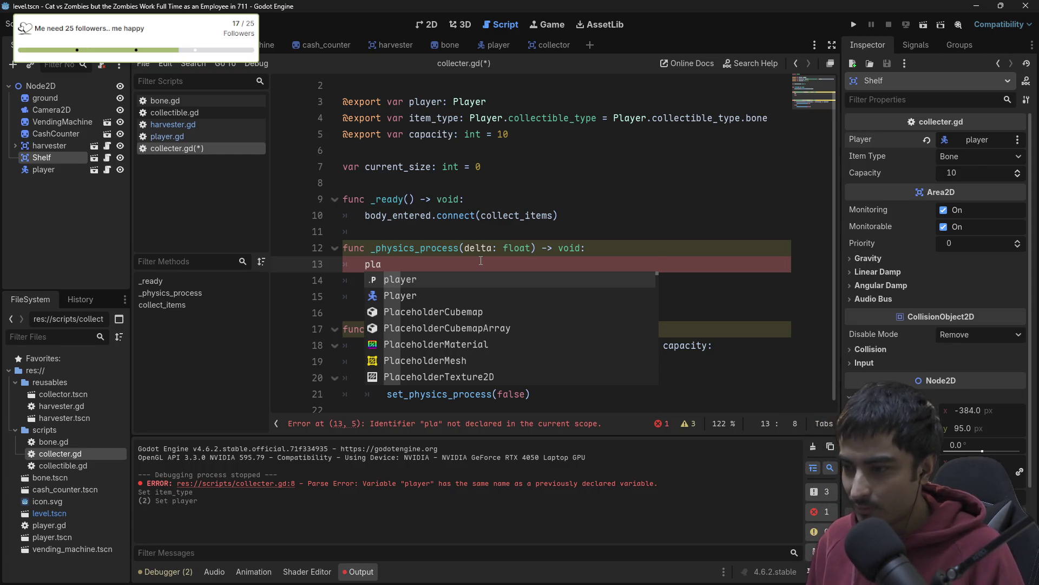
# - Write var inventory_node = player.get_node("Inventory") on line 13 and add a blank line below
pyautogui.press('Return')
pyautogui.write('.getn')
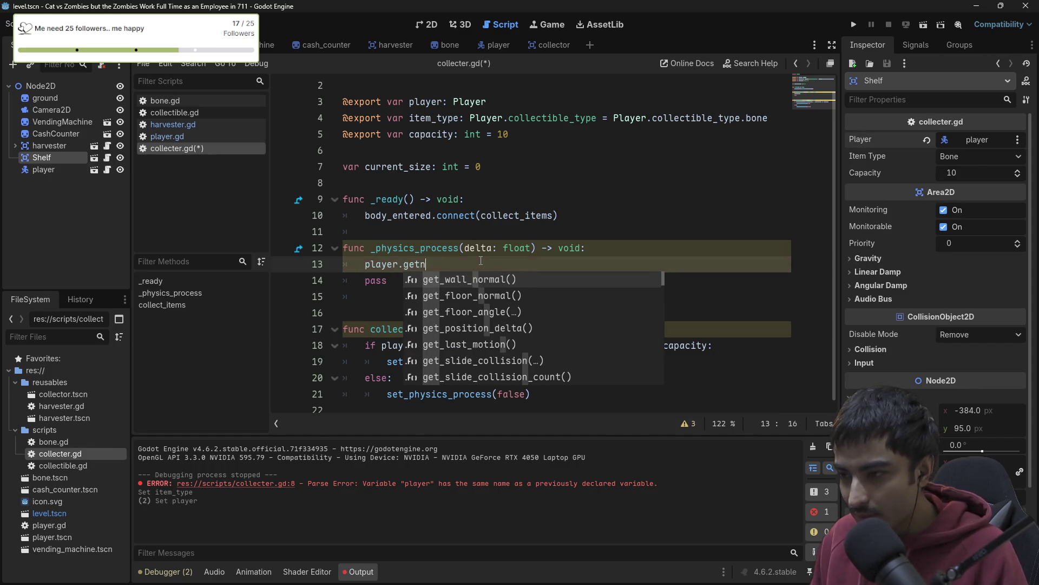
pyautogui.write('ode')
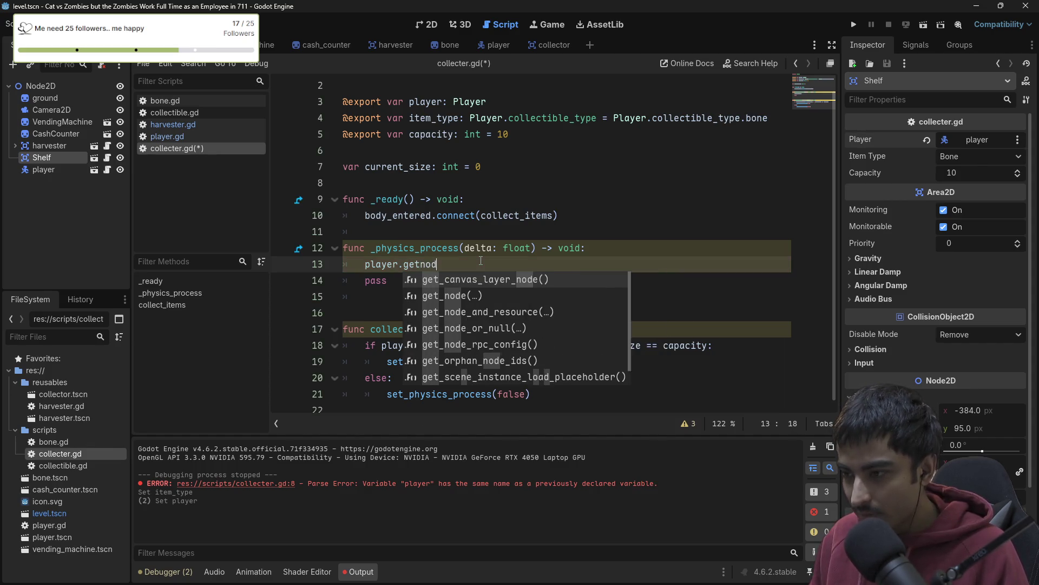
pyautogui.press('Down')
pyautogui.press('Down')
pyautogui.press('Up')
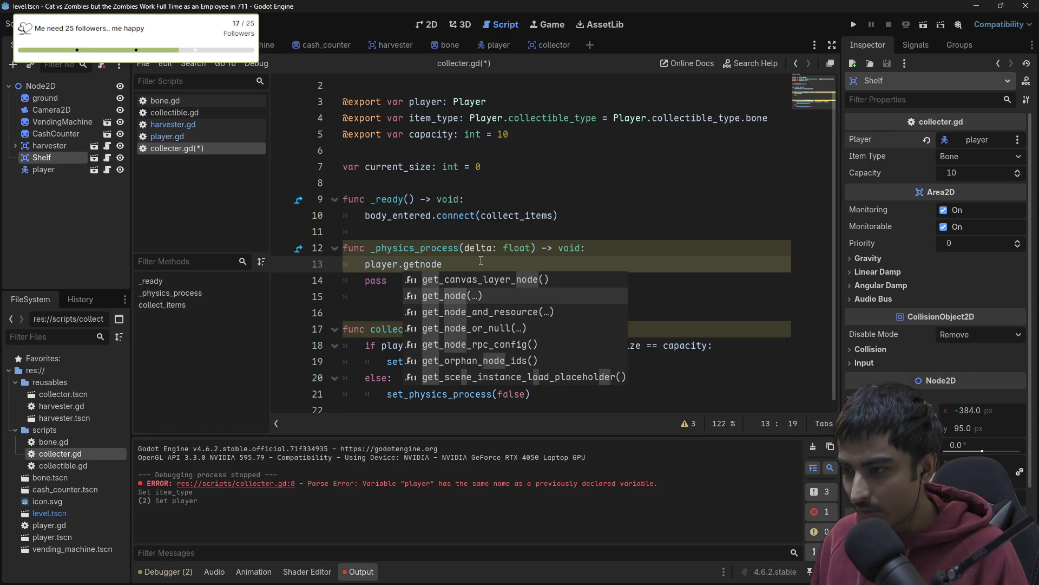
pyautogui.press('Return')
pyautogui.write('"Invent')
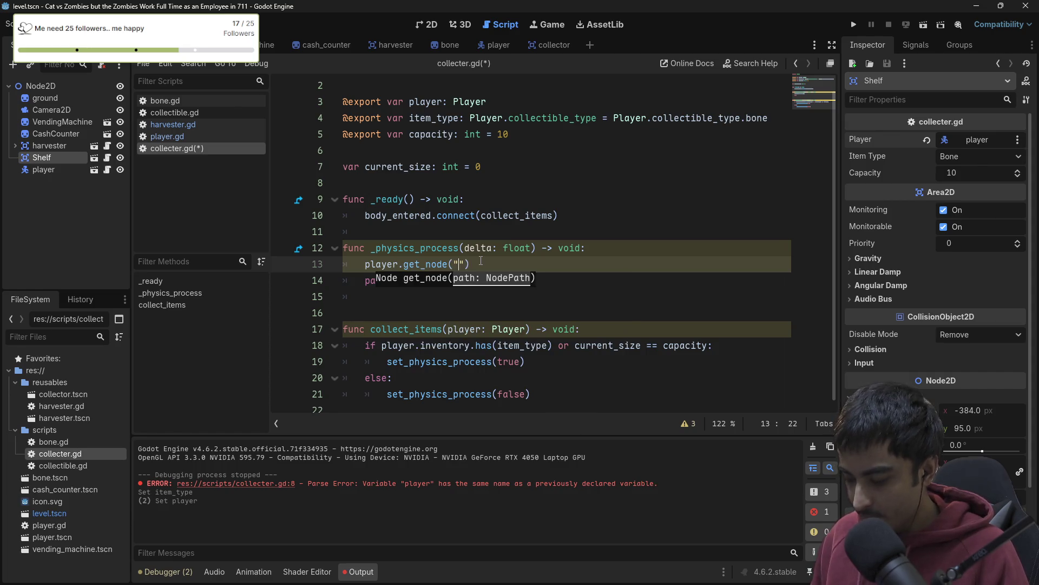
pyautogui.write('ory')
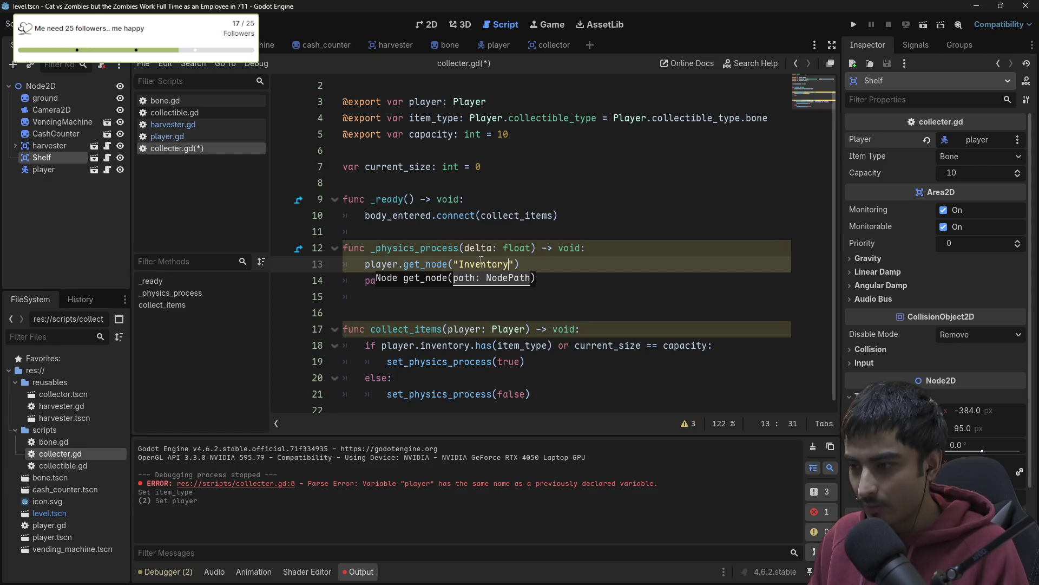
pyautogui.press('Home')
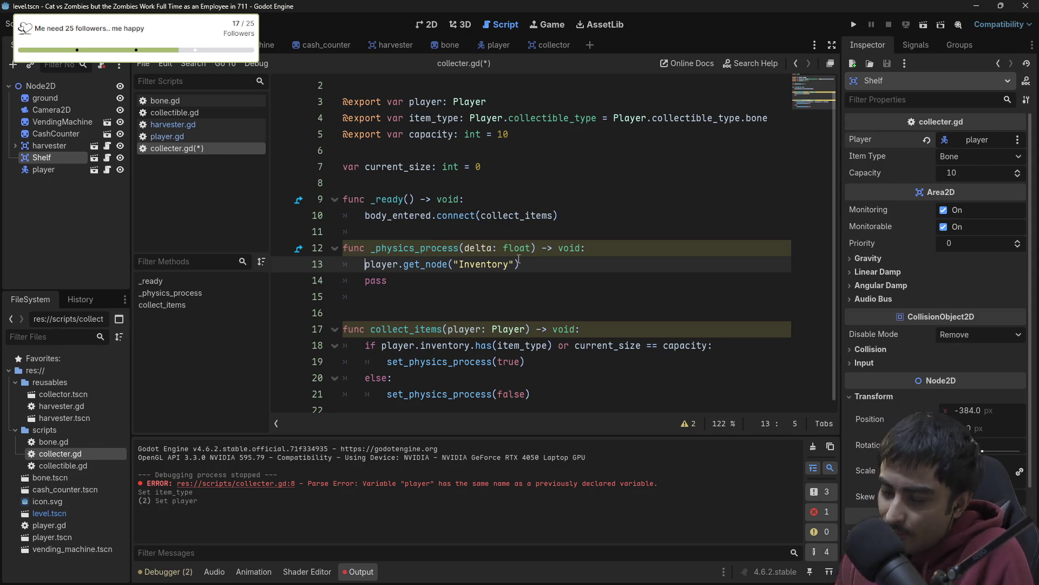
pyautogui.write('var inventory_node')
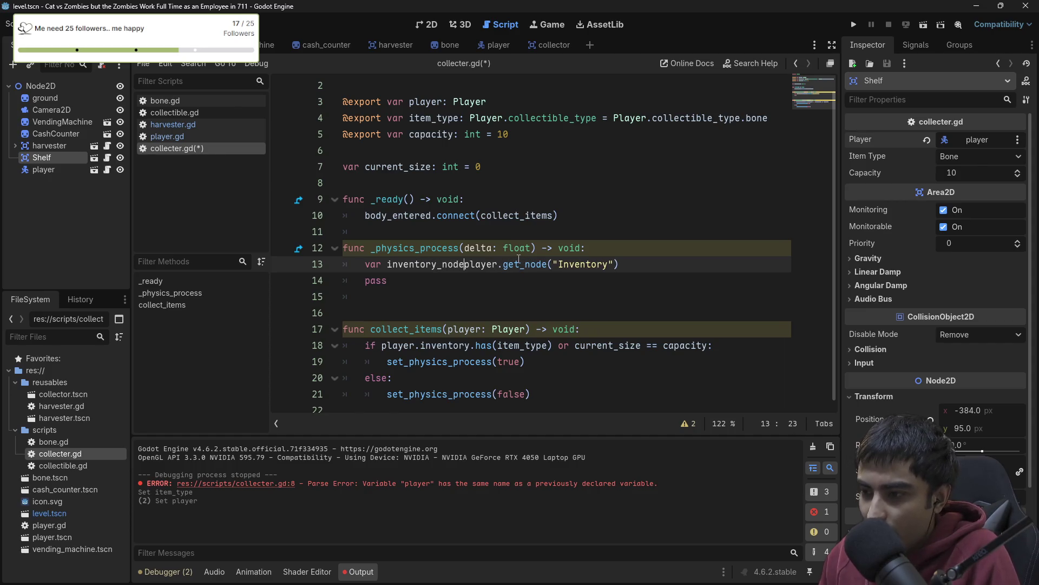
pyautogui.write(' =')
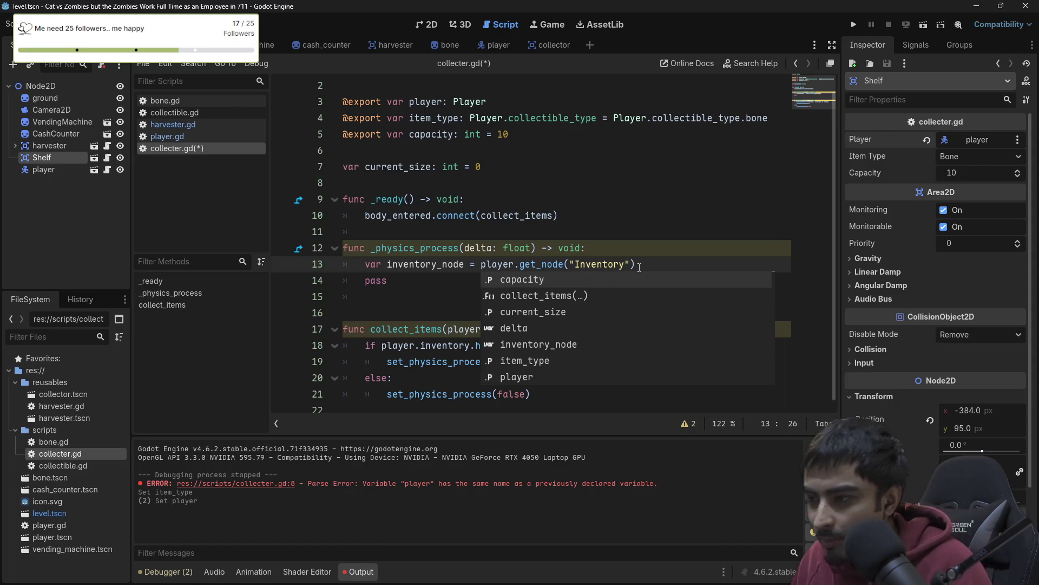
pyautogui.press('Escape')
pyautogui.press('Return')
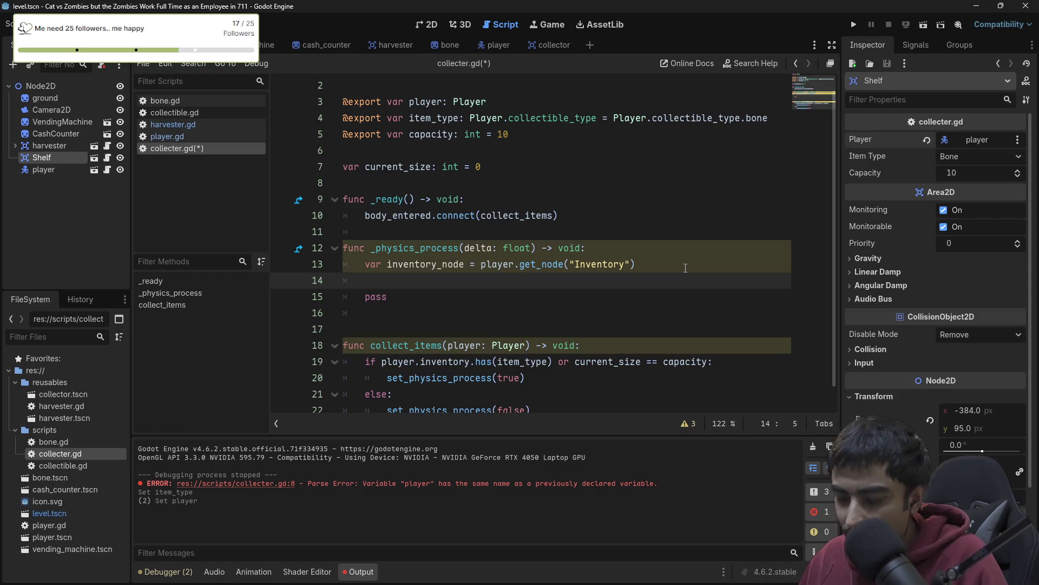
# - Add a 'for child in inventory_node.get_children():' loop
pyautogui.write('for ')
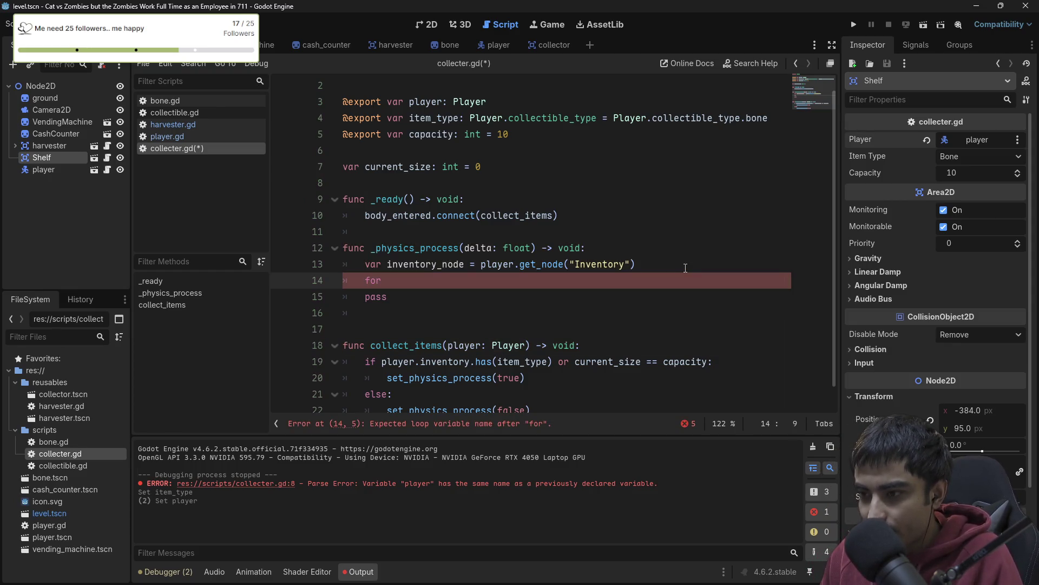
pyautogui.write('child')
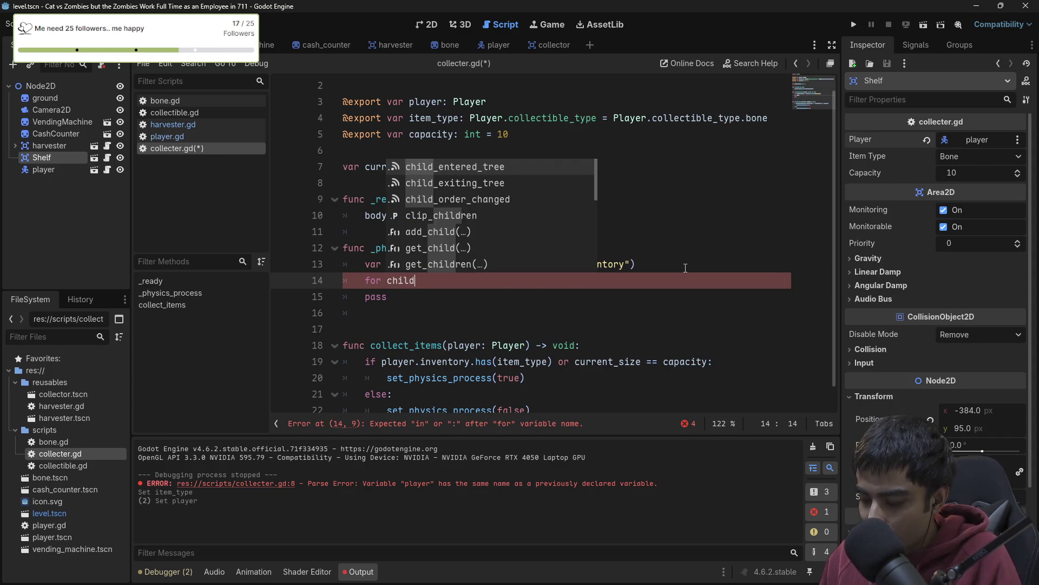
pyautogui.write(' in ')
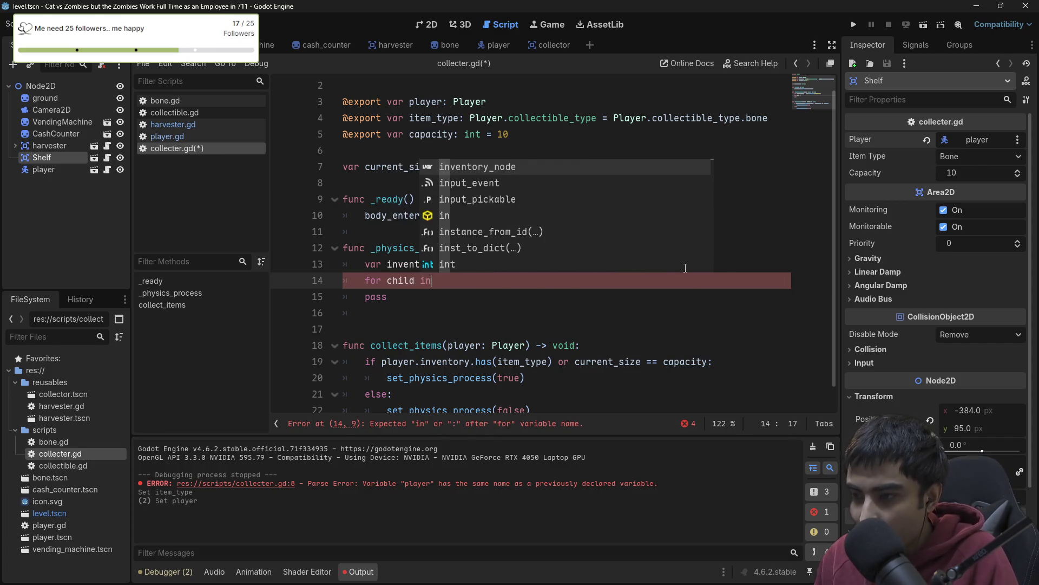
pyautogui.write('i')
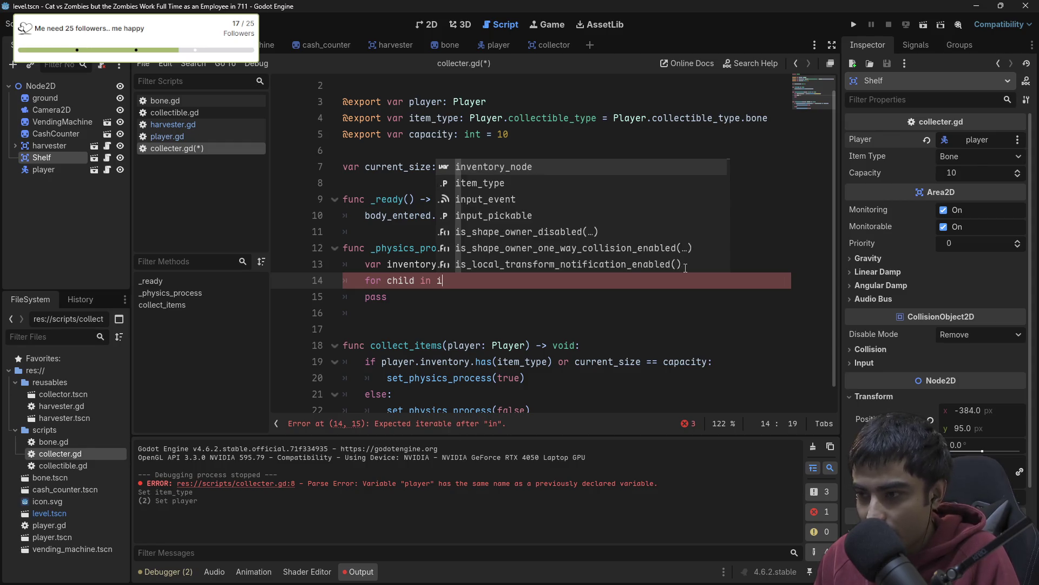
pyautogui.write('nventory_node.getchi')
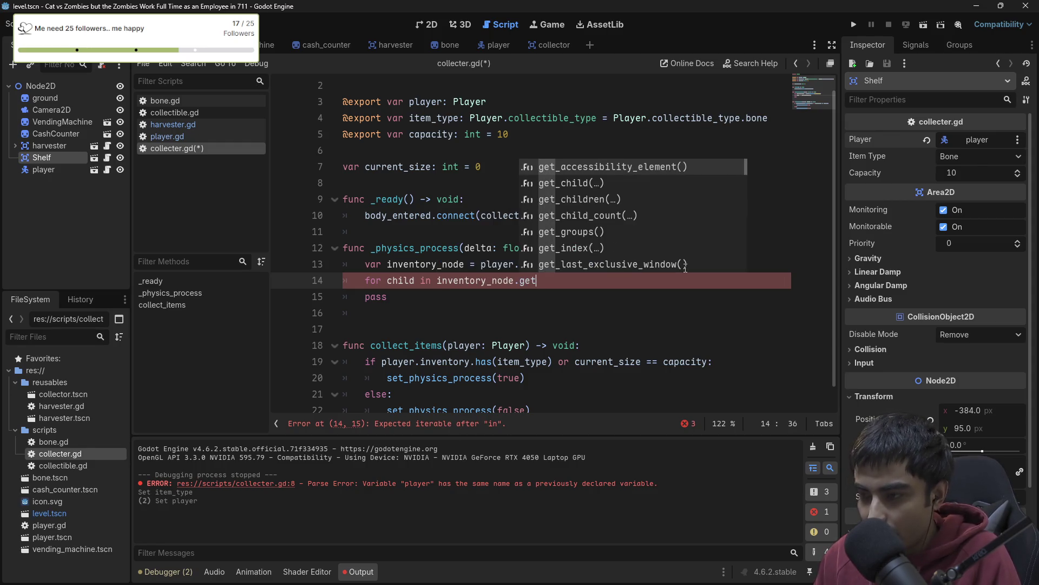
pyautogui.press('Down')
pyautogui.press('Return')
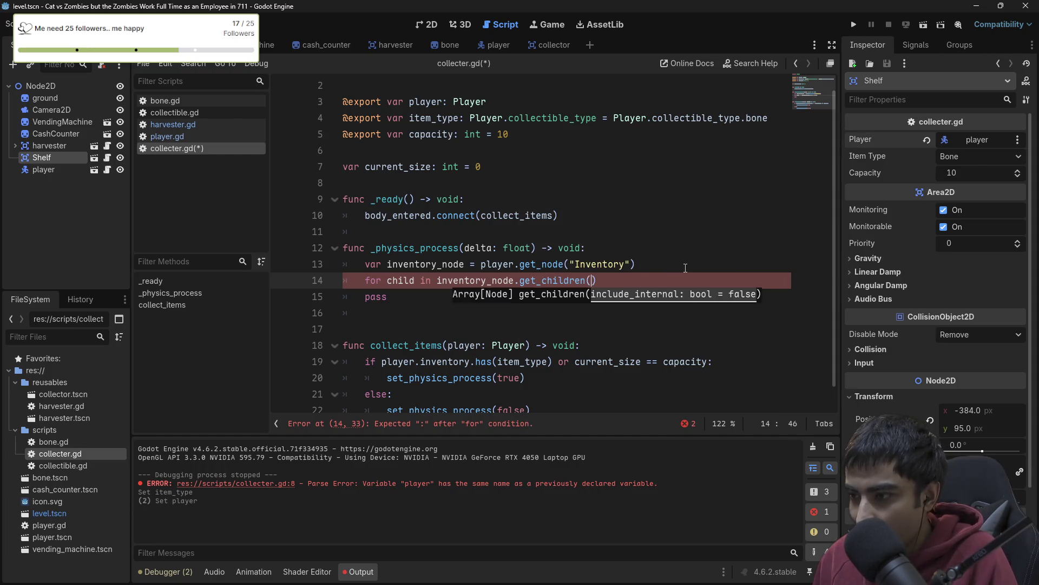
pyautogui.write(':')
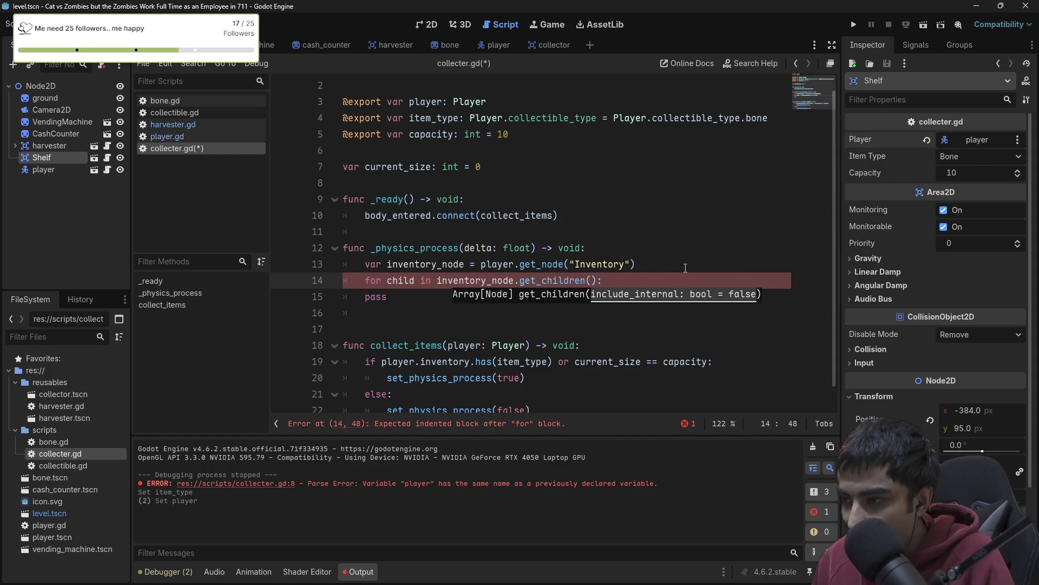
pyautogui.press('Return')
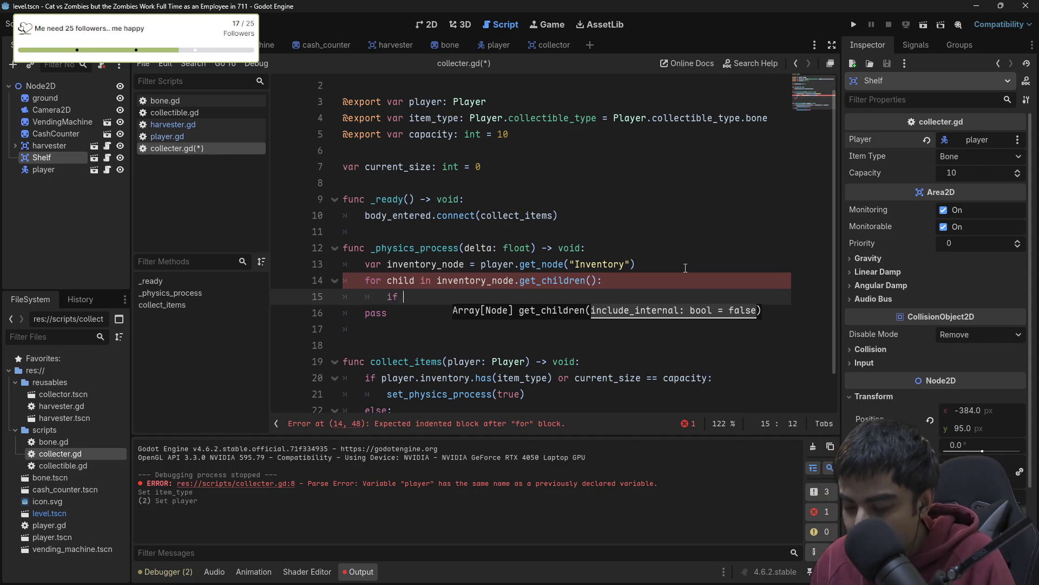
# - Inside the loop add 'if child is Collectible and is_instance_valid(child):'
pyautogui.write('if child is COl')
pyautogui.press('BackSpace')
pyautogui.press('BackSpace')
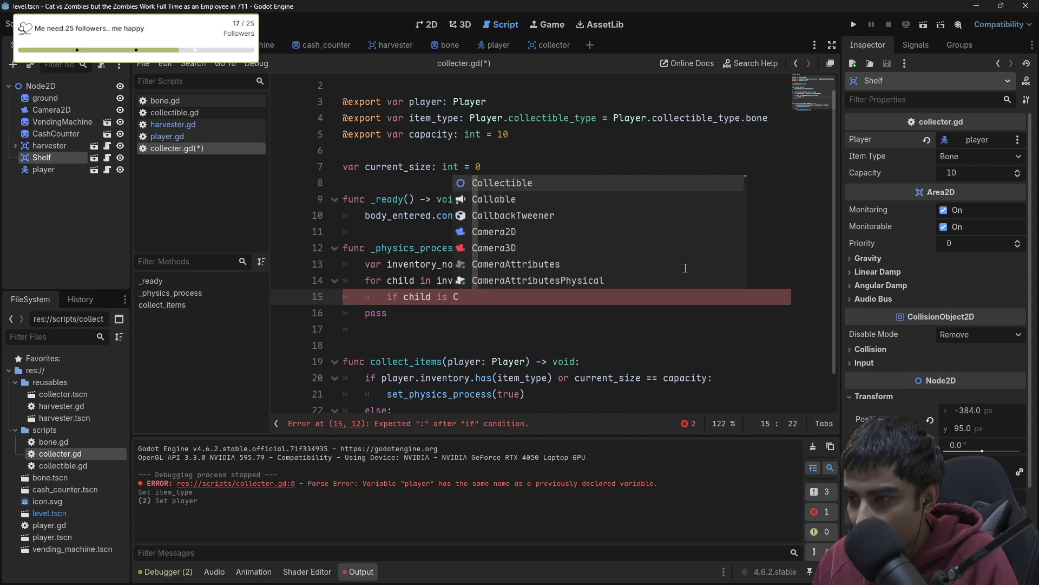
pyautogui.press('Return')
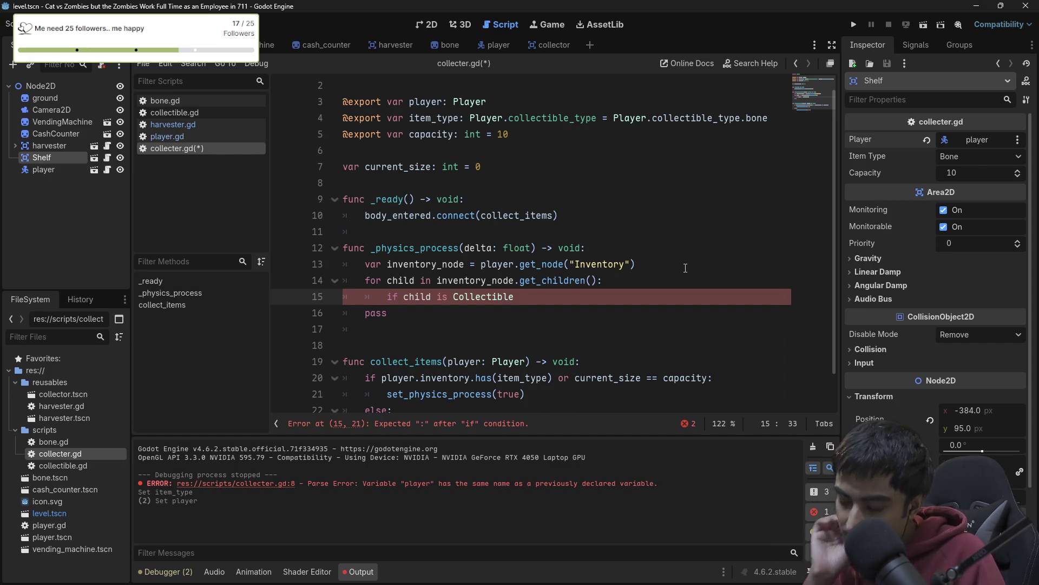
pyautogui.write('and is')
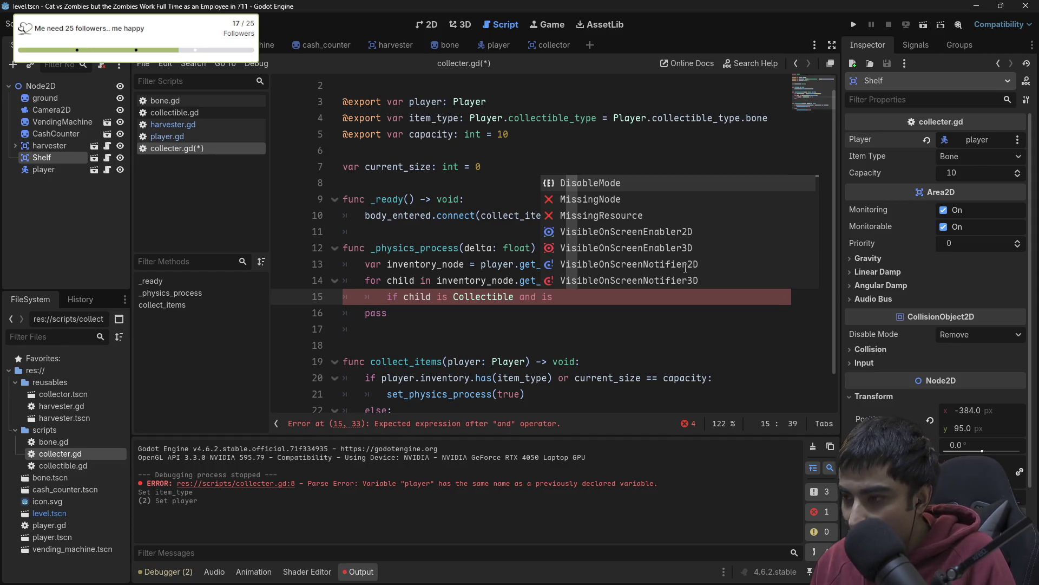
pyautogui.write('vali')
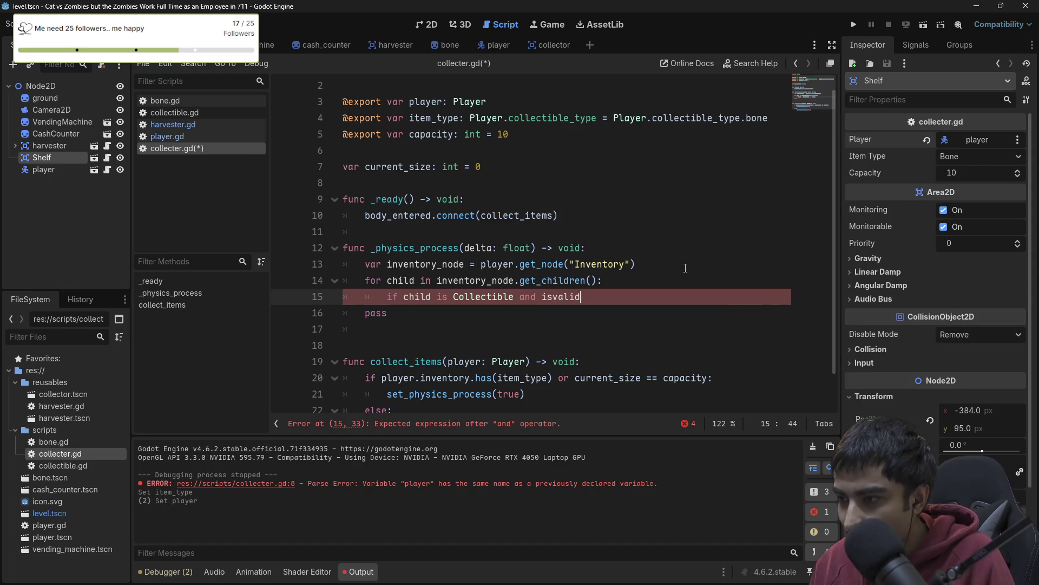
pyautogui.press('Return')
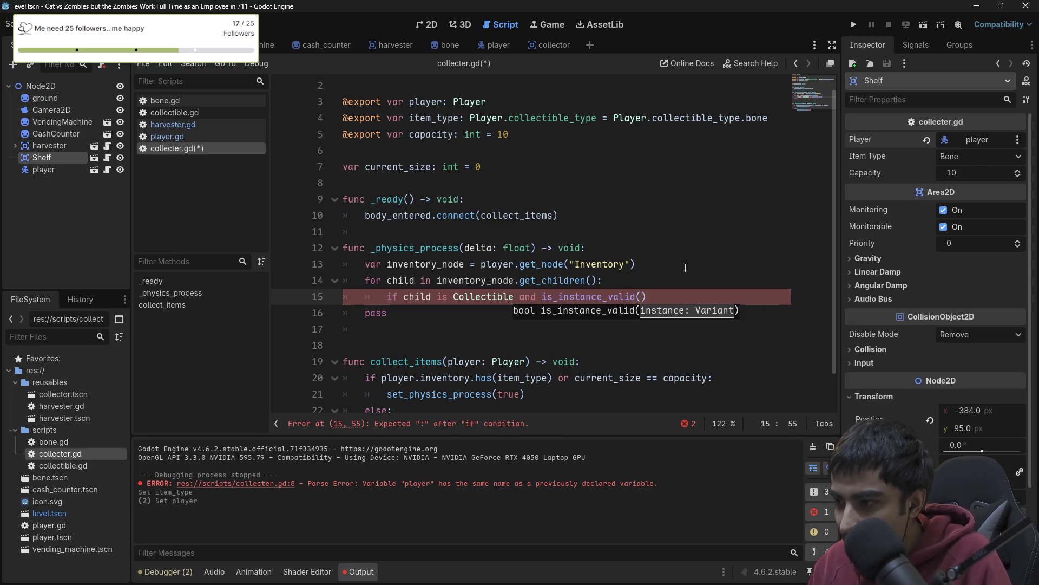
pyautogui.write('child):')
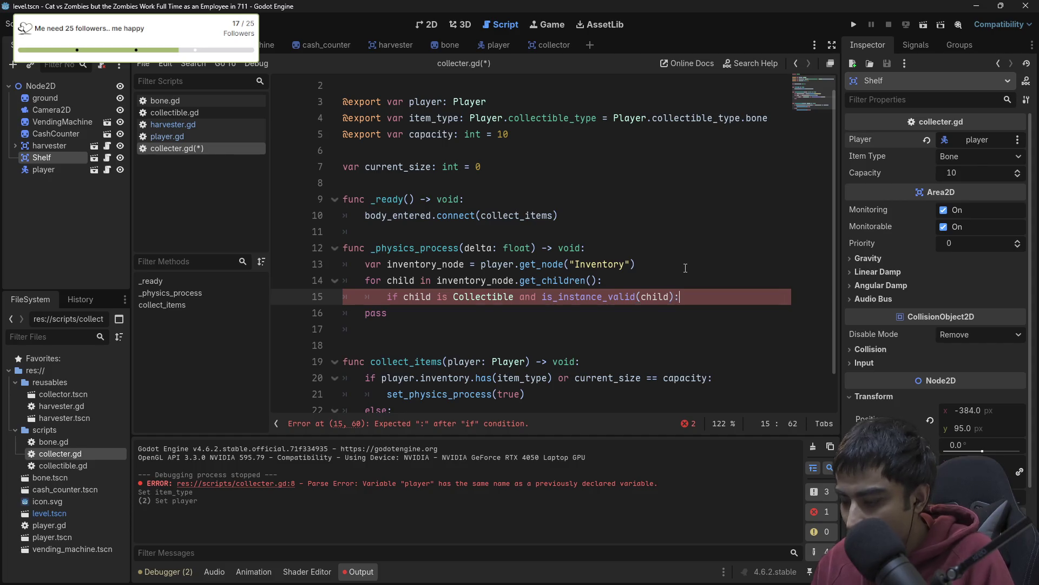
pyautogui.press('Return')
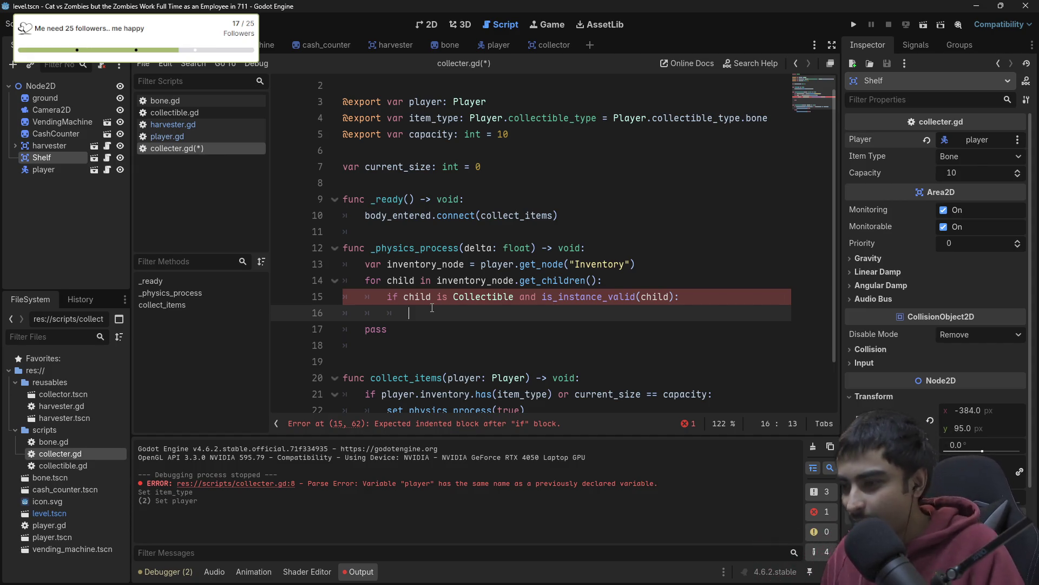
# - Start line 16 with child.global_position, fixing the typing mistakes
pyautogui.write('child')
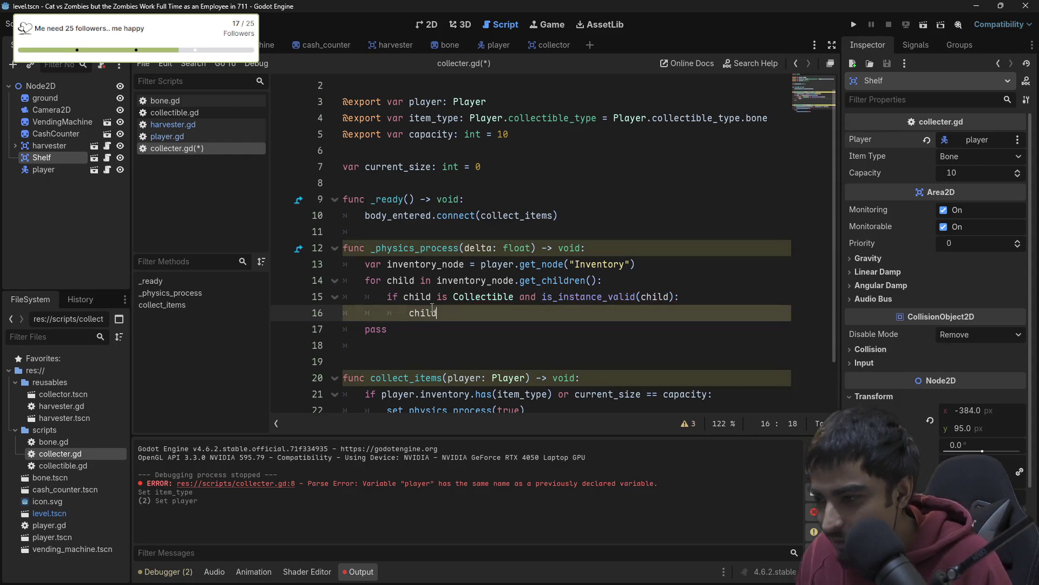
pyautogui.write('.pos')
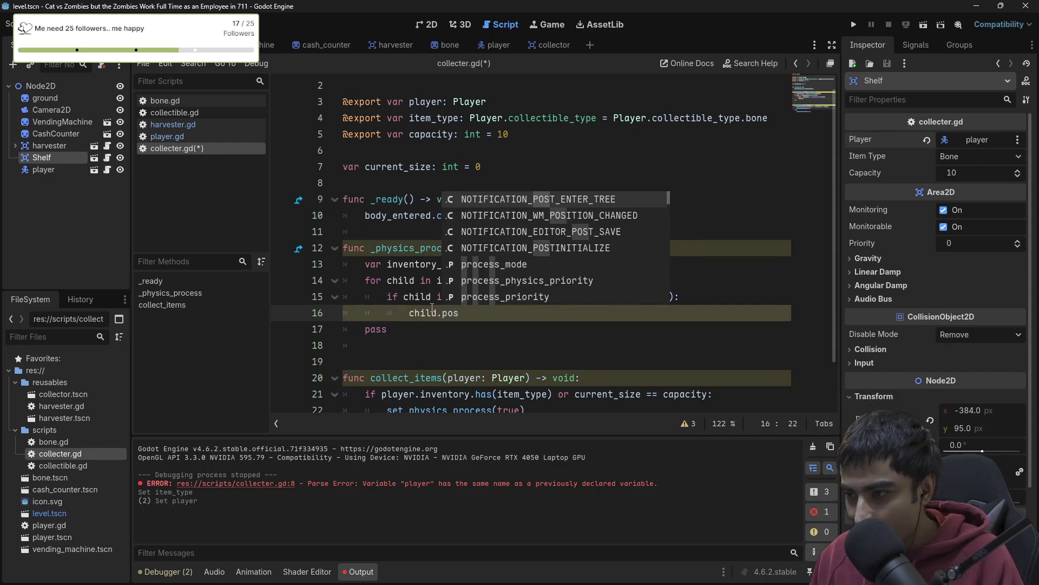
pyautogui.press('BackSpace')
pyautogui.press('BackSpace')
pyautogui.press('BackSpace')
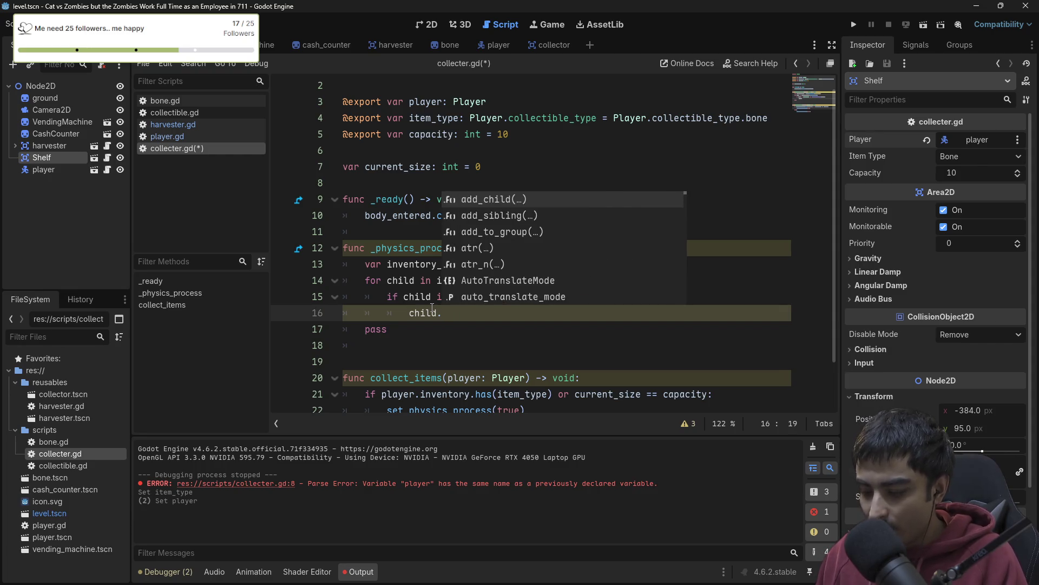
pyautogui.write('globa')
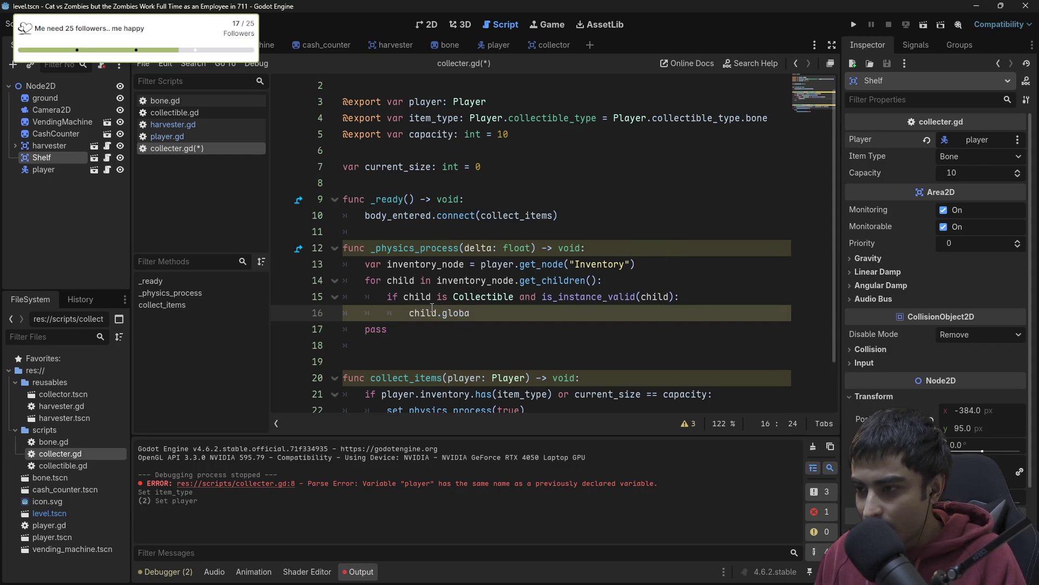
pyautogui.write('l')
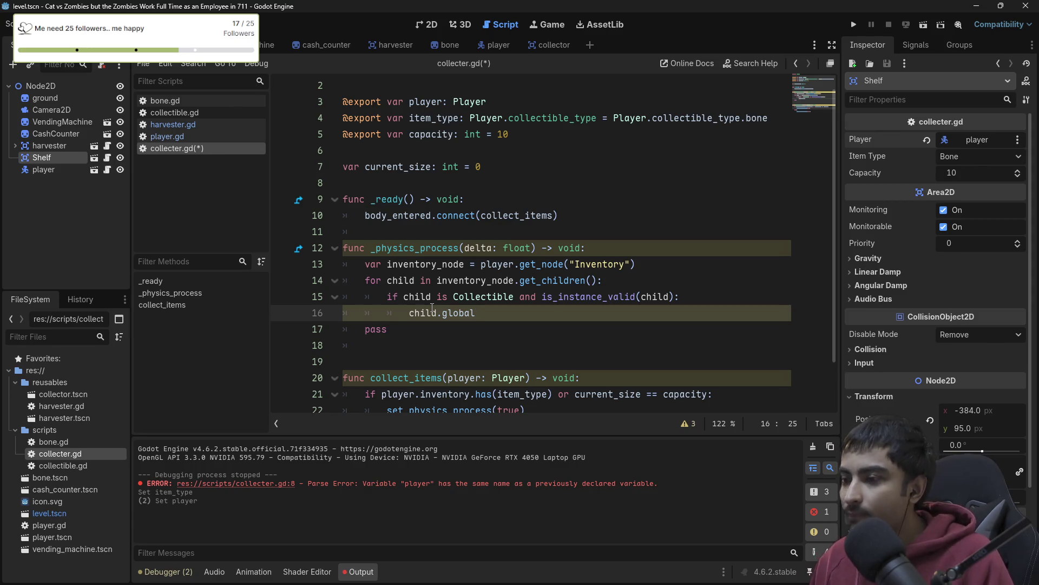
pyautogui.write('_positiuon')
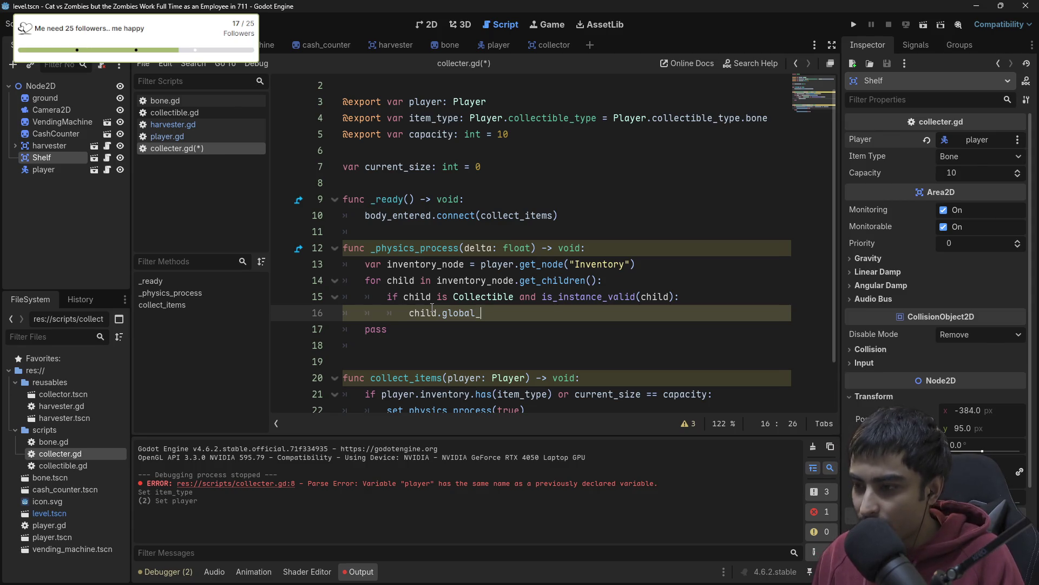
pyautogui.press('BackSpace')
pyautogui.press('BackSpace')
pyautogui.press('BackSpace')
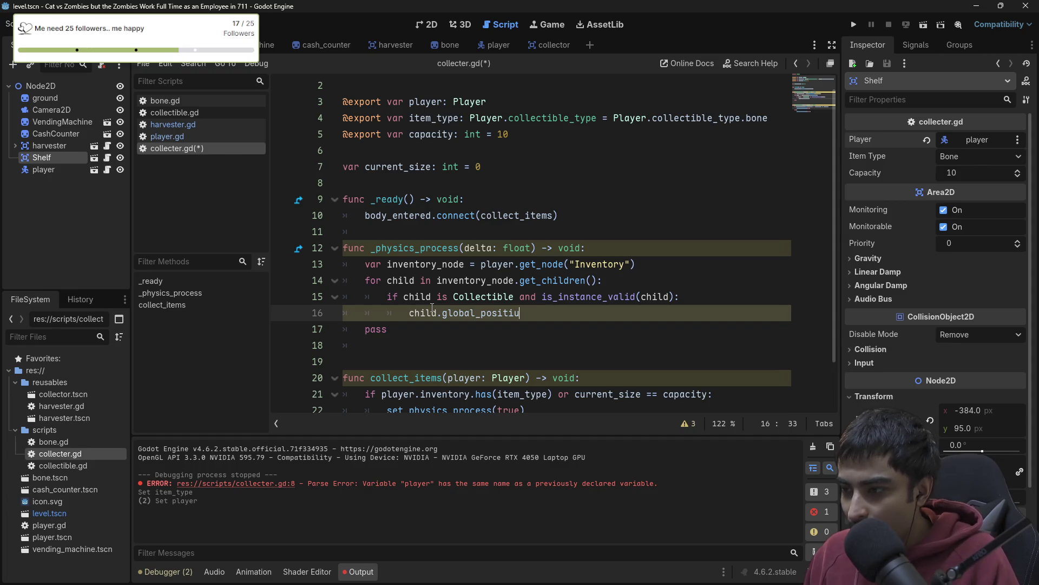
pyautogui.write('on')
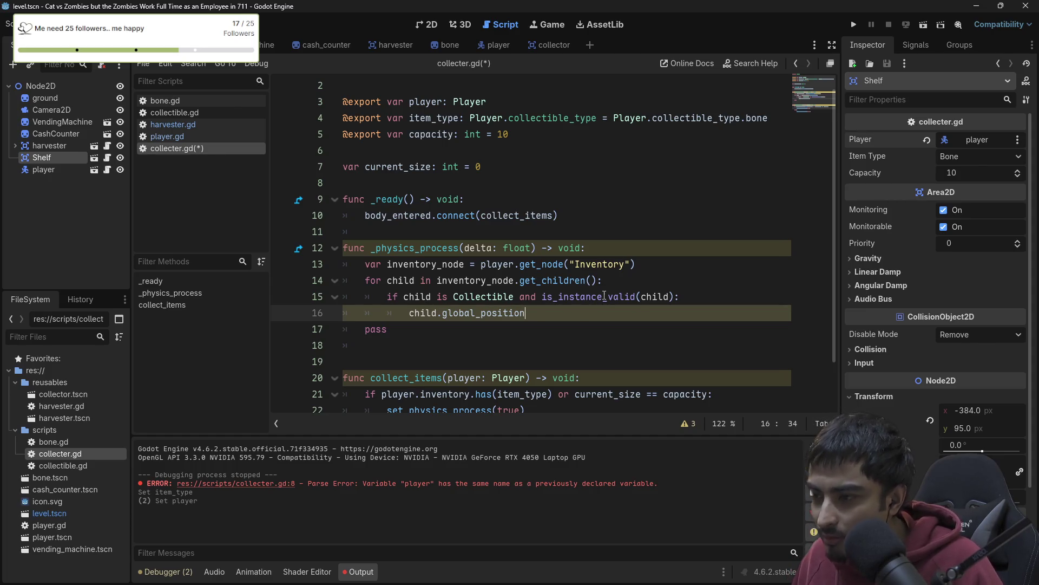
pyautogui.click(616, 282)
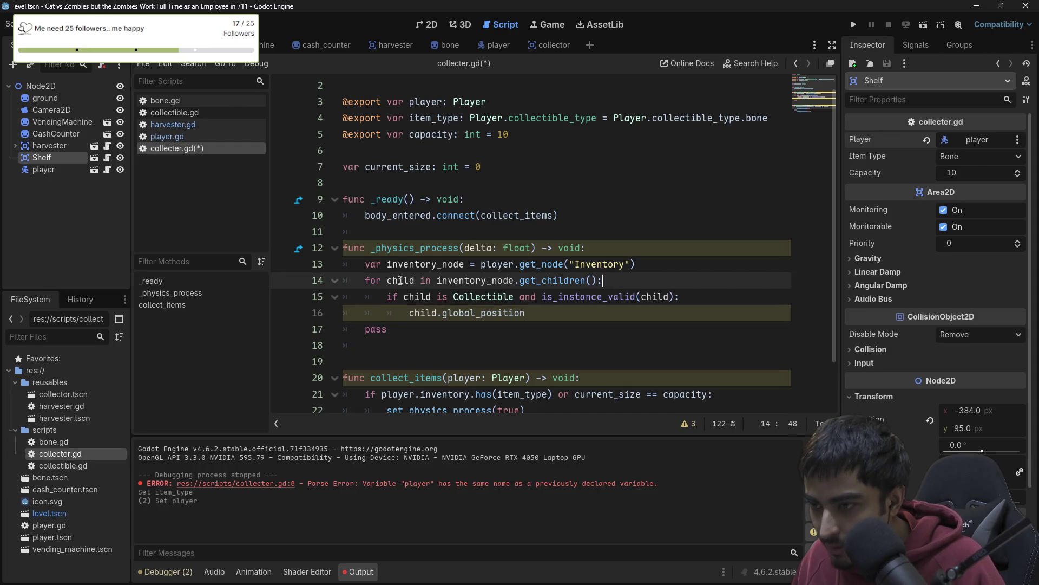
pyautogui.click(542, 312)
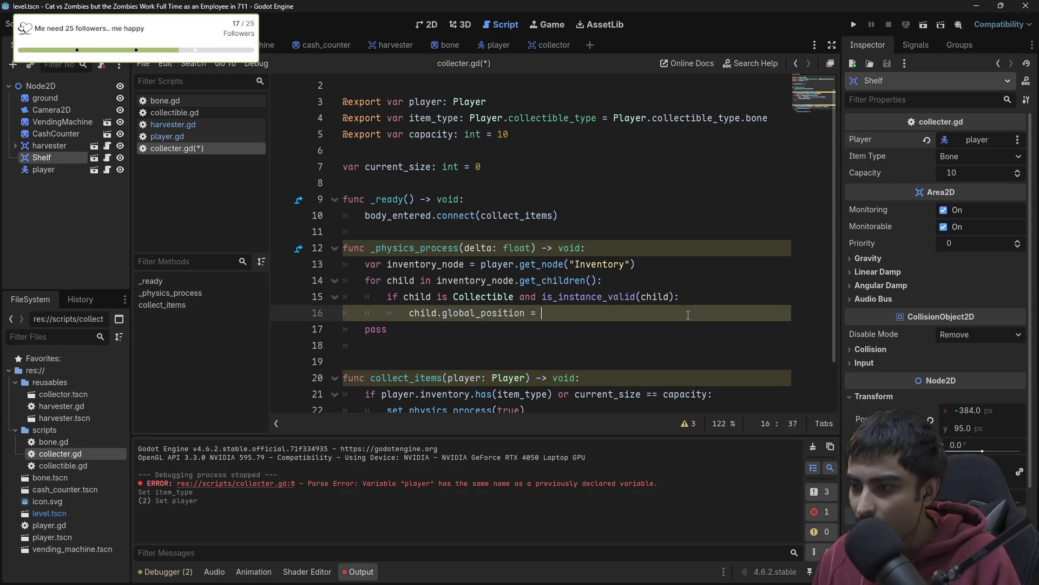
# - Assign it child.global_position.move_toward(global_position)
pyautogui.hotkey('ctrl', 'space')
pyautogui.write('child')
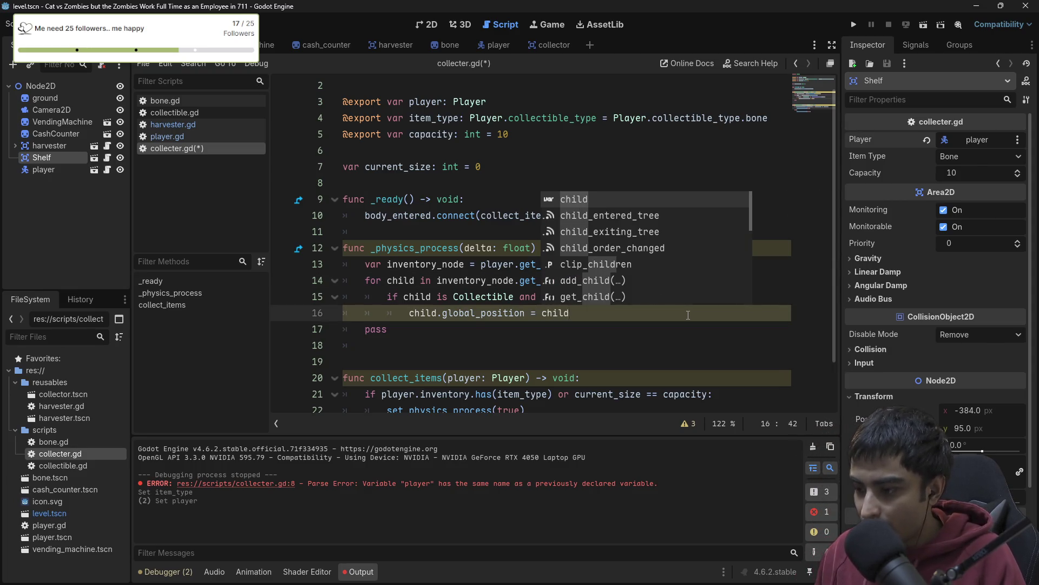
pyautogui.write('.global')
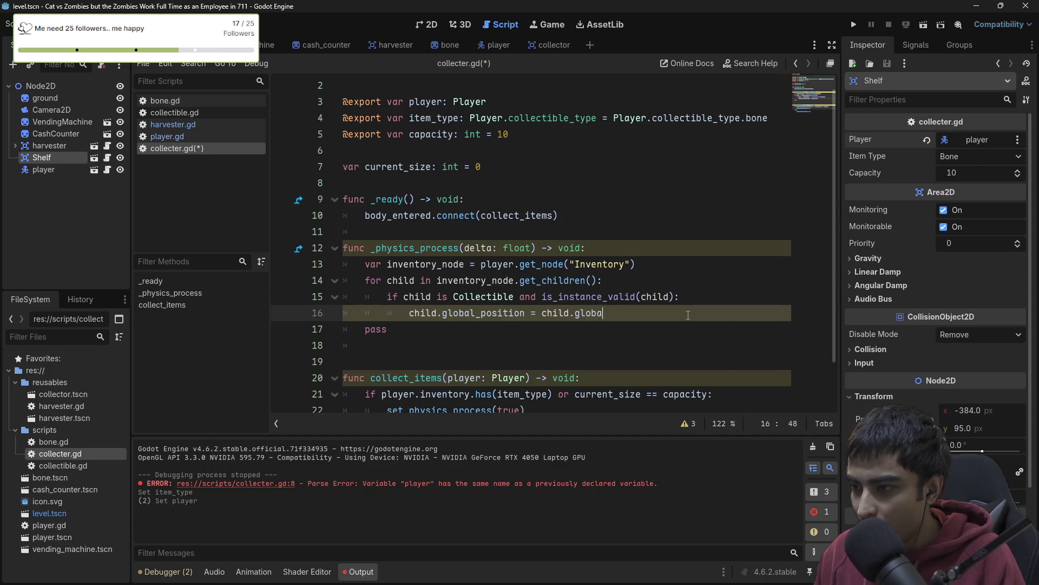
pyautogui.write('_position.')
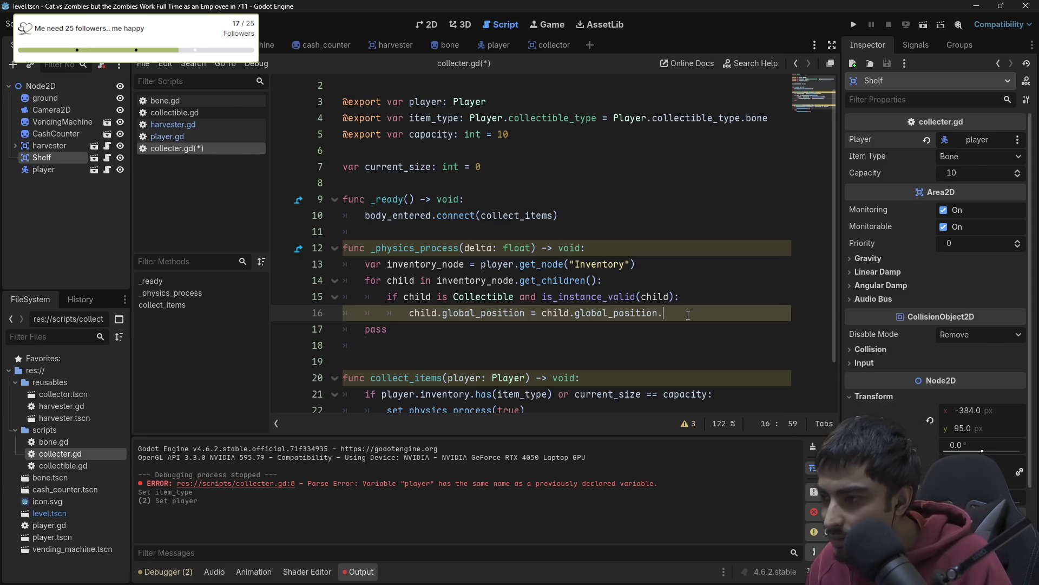
pyautogui.write('distanc')
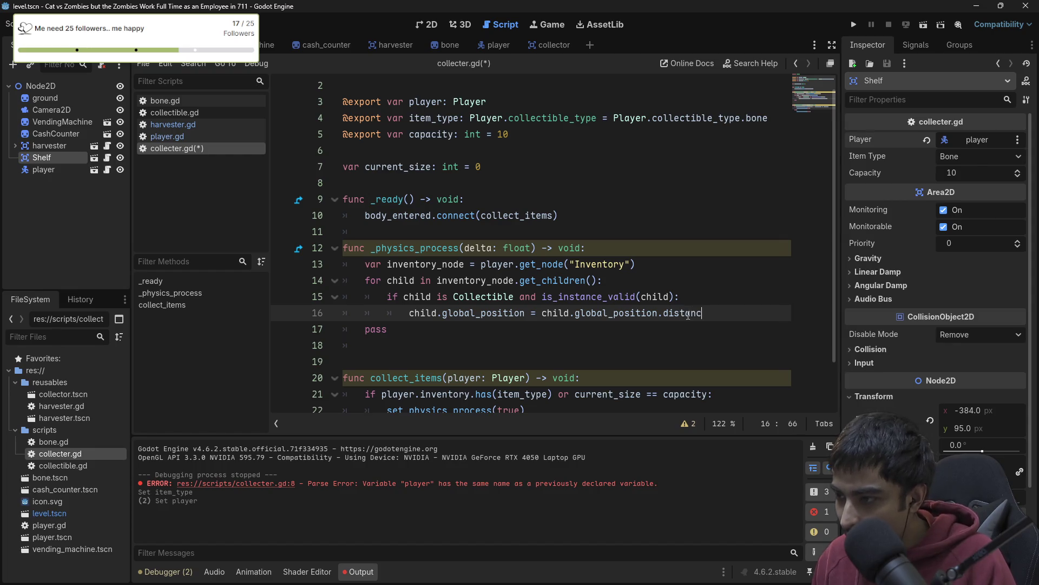
pyautogui.hotkey('ctrl', 'BackSpace')
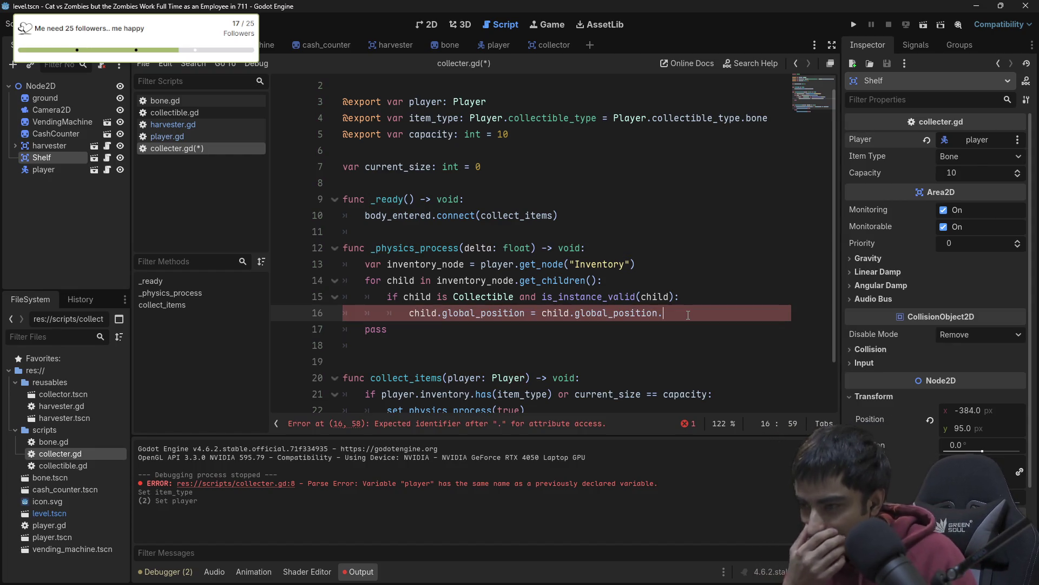
pyautogui.write('move')
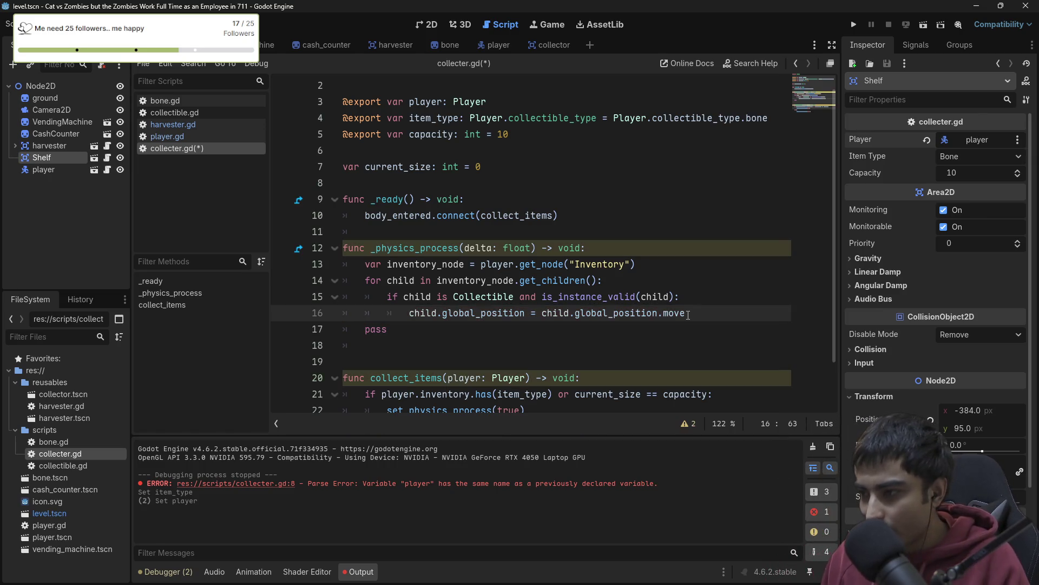
pyautogui.write('_towa')
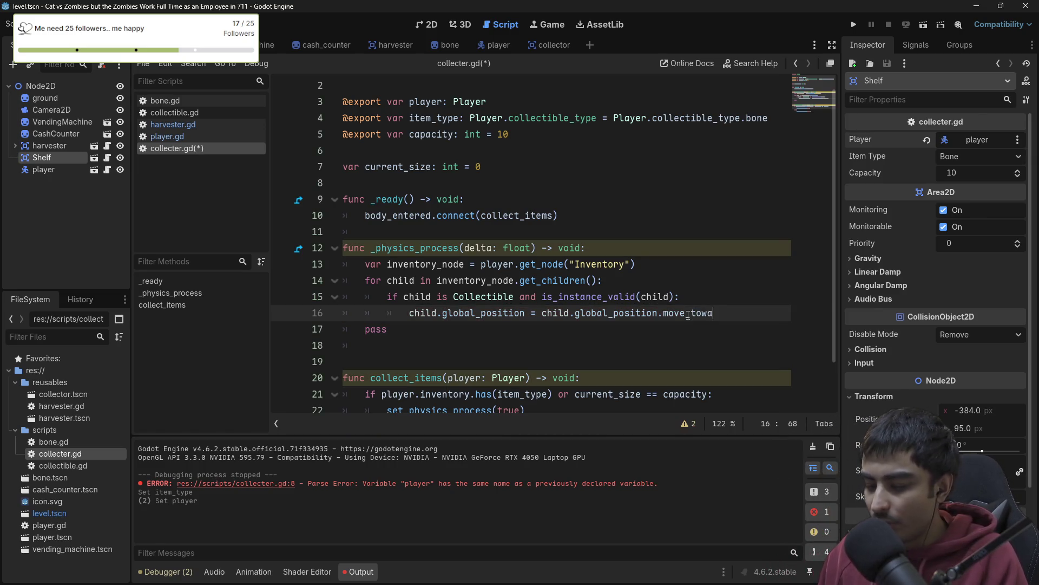
pyautogui.write('rd()')
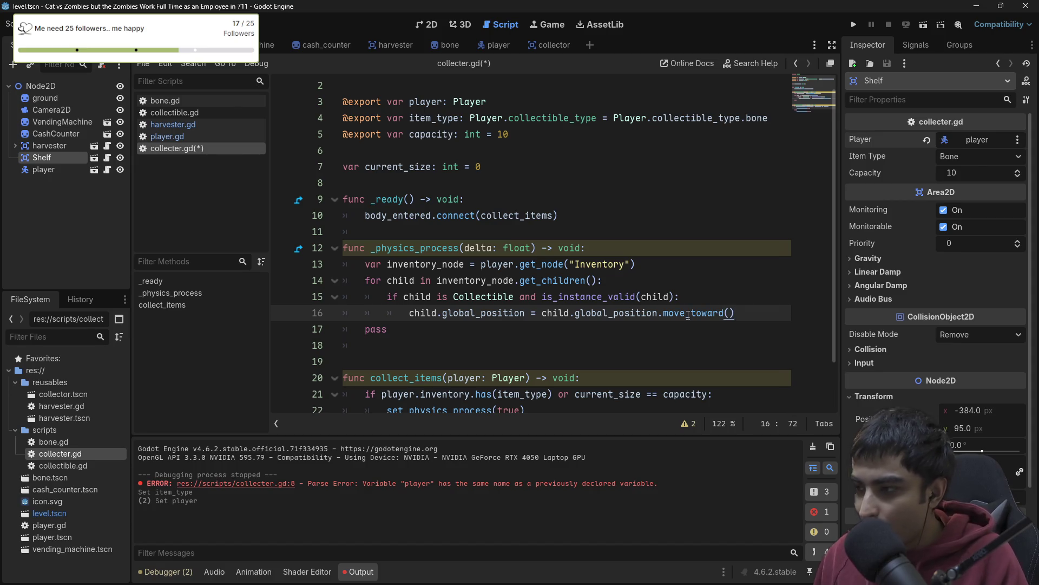
pyautogui.press('Left')
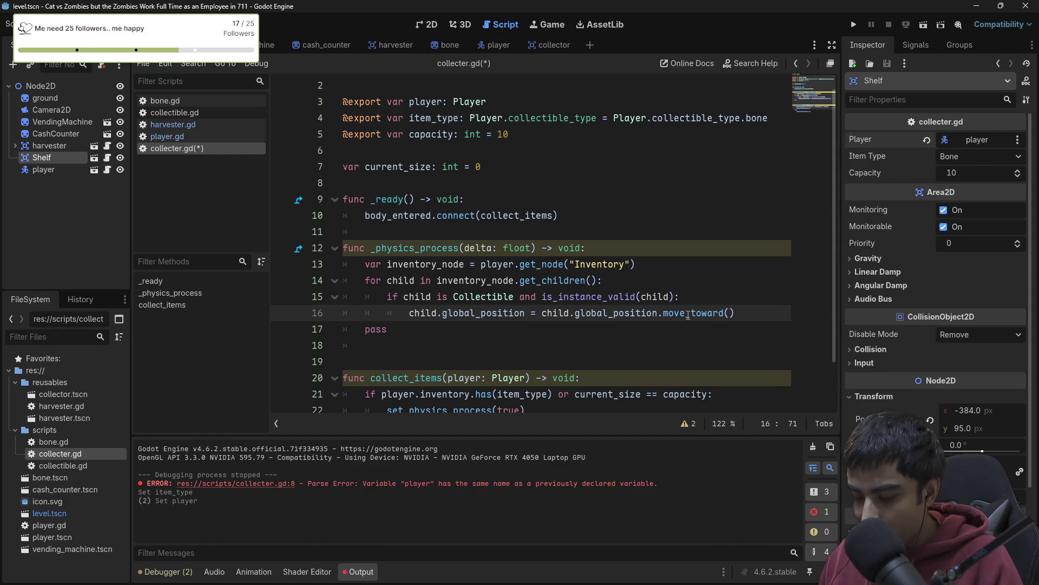
pyautogui.write('glo')
pyautogui.press('Return')
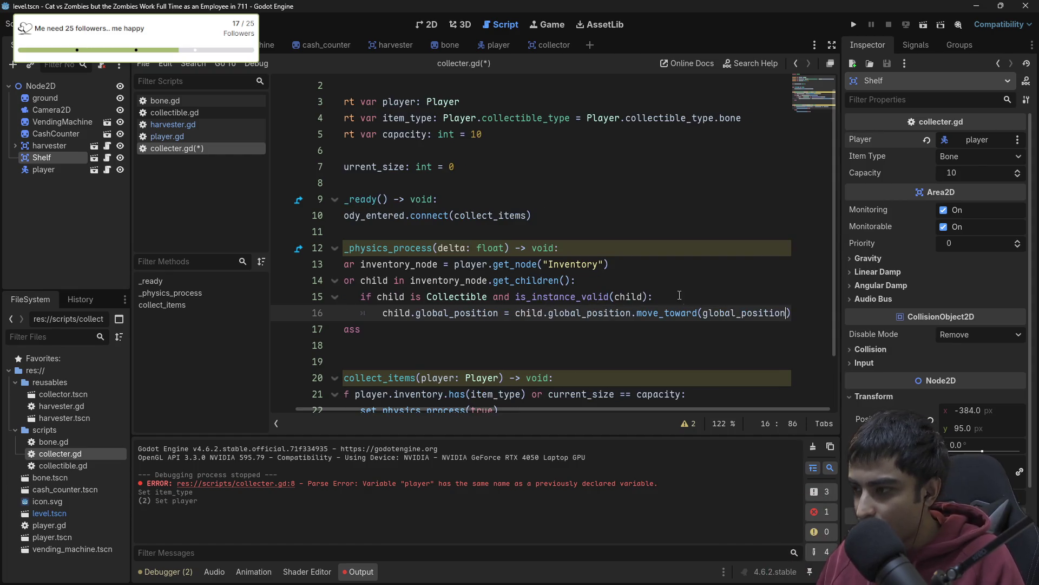
# - Detach and maximize the script editor, then add 'delta * 300' as move_toward's second argument
pyautogui.click(829, 63)
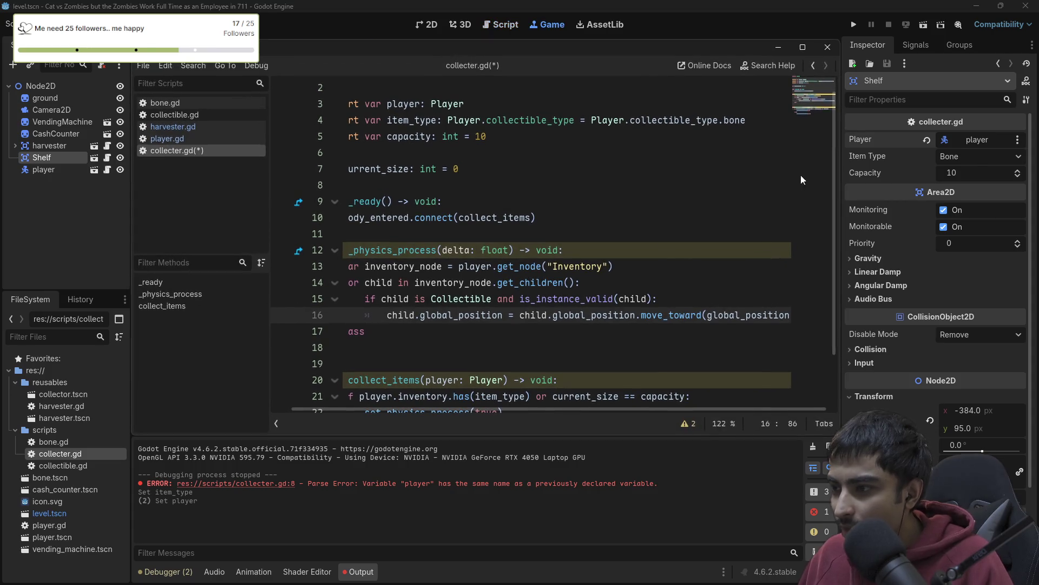
pyautogui.click(809, 49)
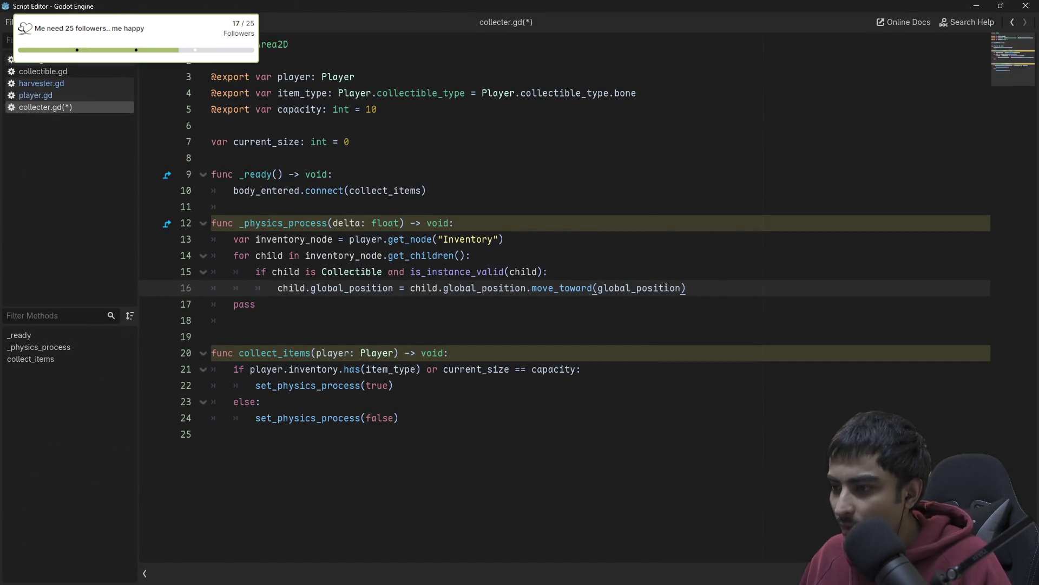
pyautogui.click(683, 288)
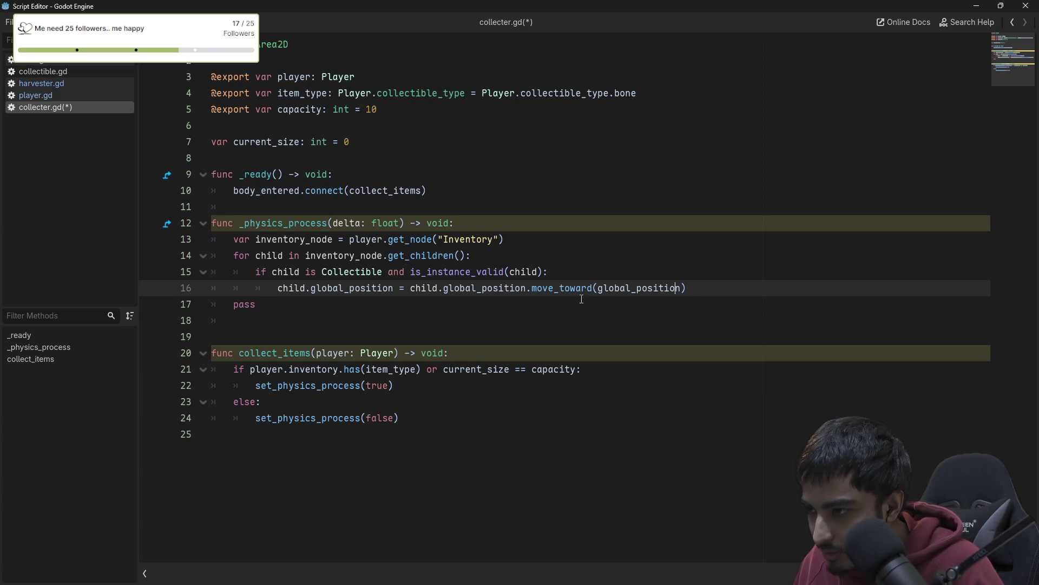
pyautogui.press('Down')
pyautogui.press('Up')
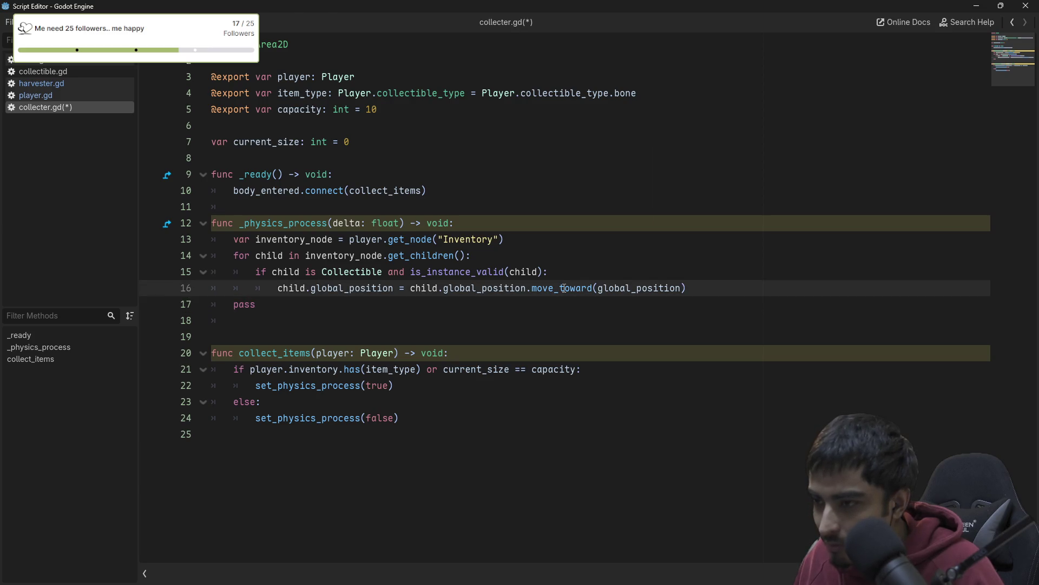
pyautogui.write(', ')
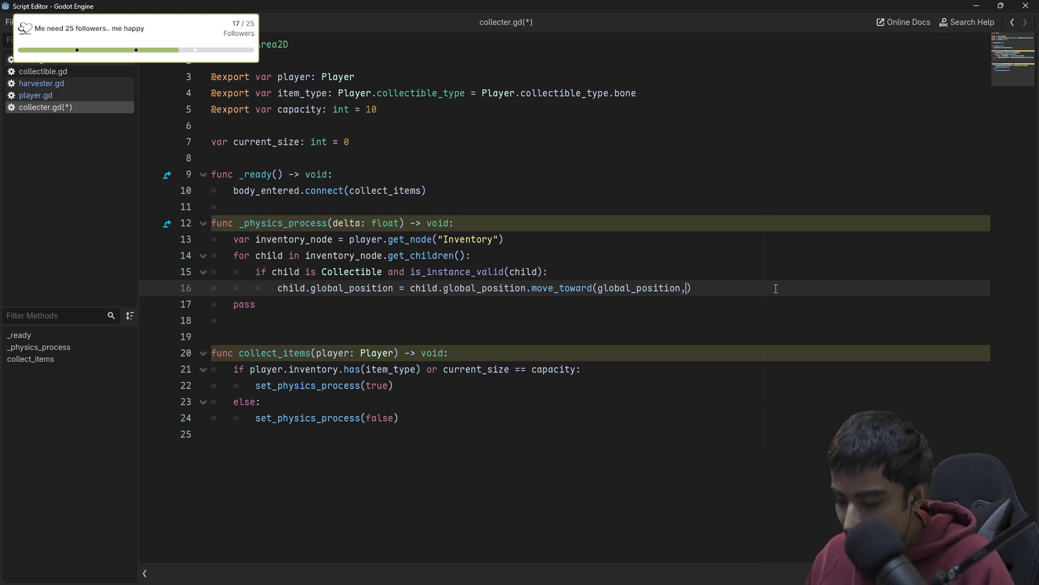
pyautogui.write('delta')
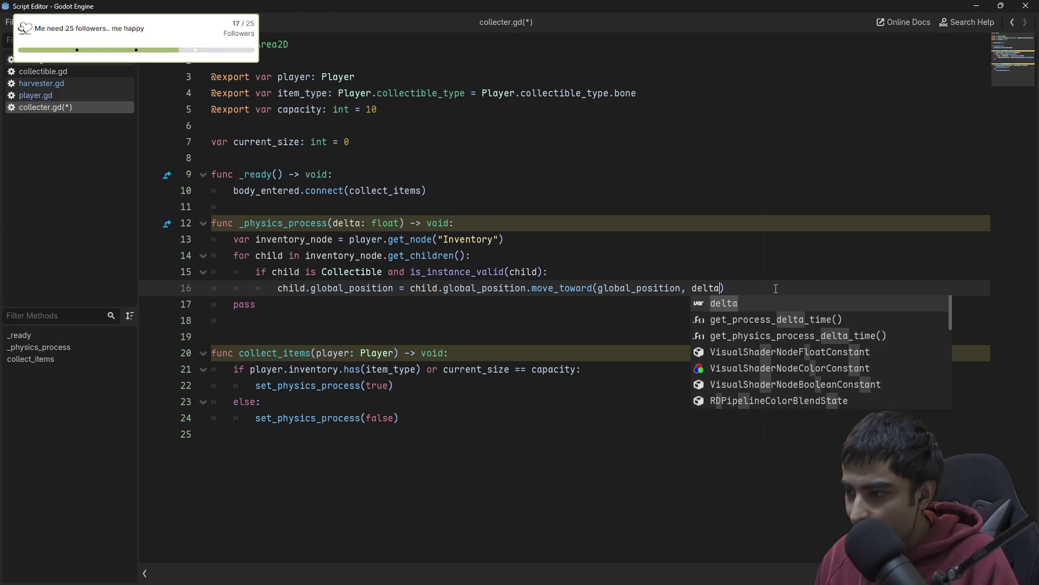
pyautogui.write(' * 300')
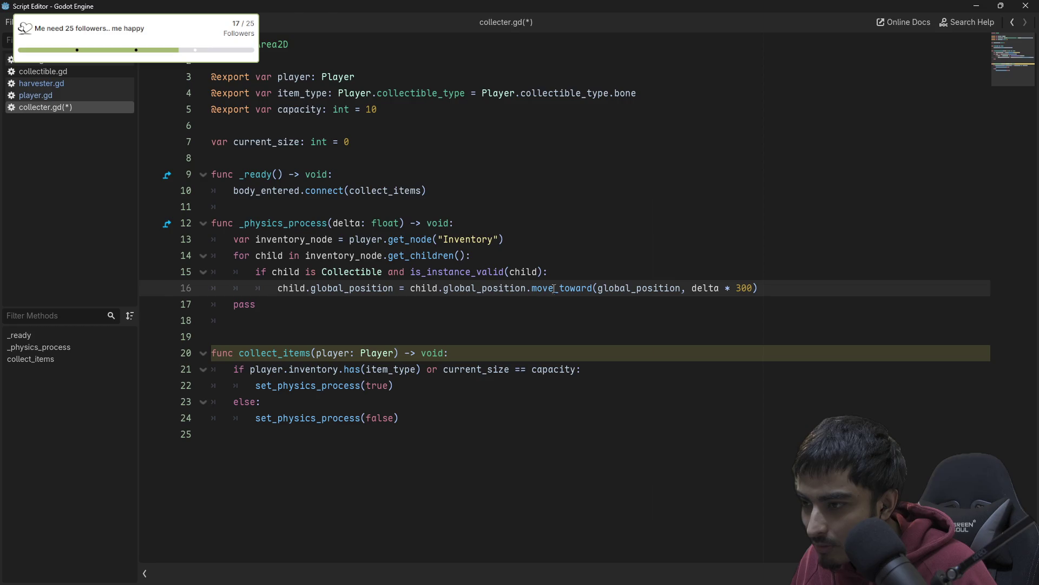
# - Cast the child on line 16 as (child as Collectible)
pyautogui.doubleClick(424, 288)
pyautogui.write('(')
pyautogui.press('Escape')
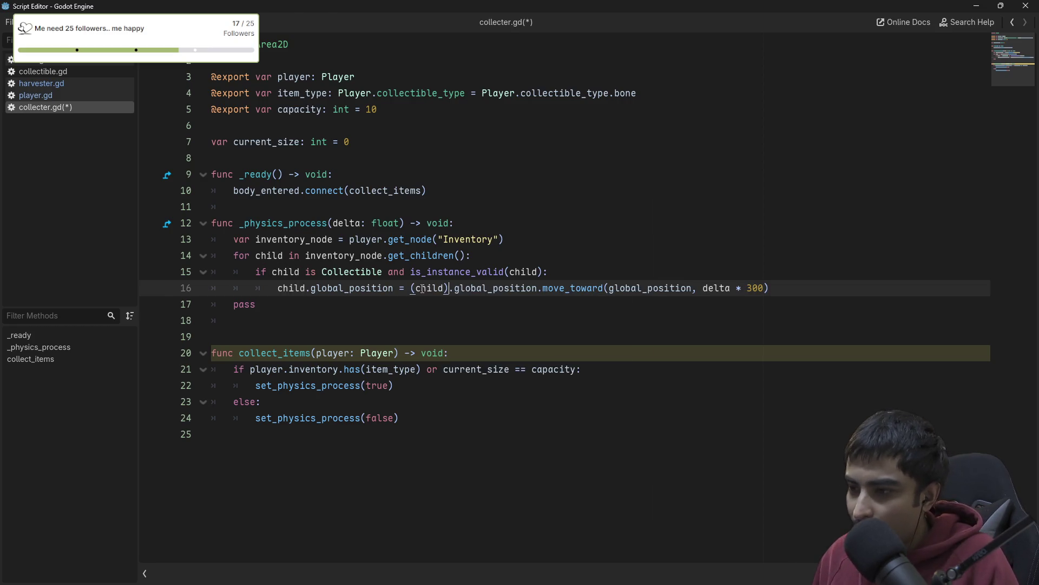
pyautogui.write('as ')
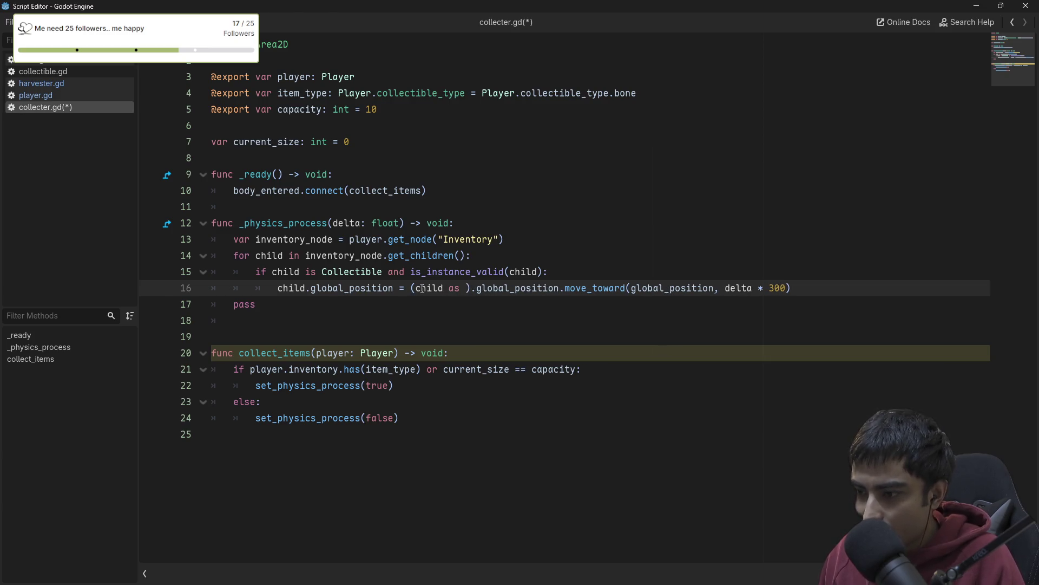
pyautogui.write('Collect')
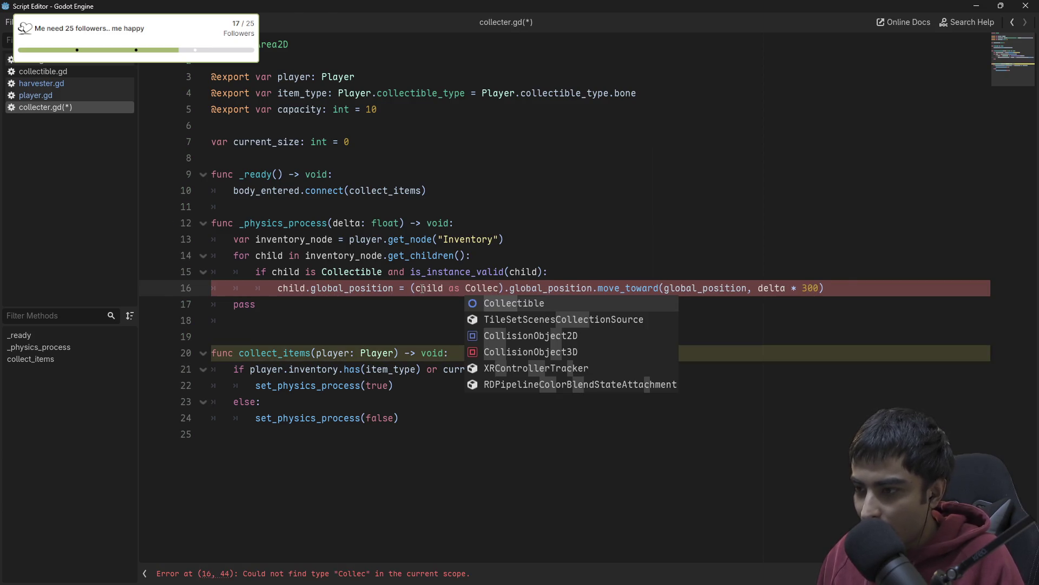
pyautogui.press('Return')
# - Save collecter.gd, delete the pass line, and return to the main editor window
pyautogui.moveTo(659, 286)
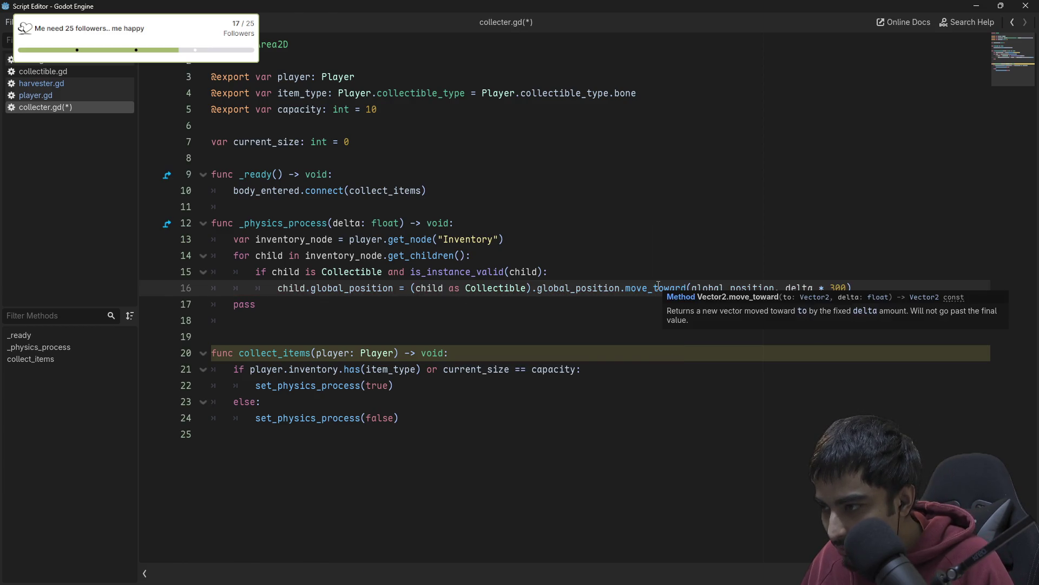
pyautogui.click(774, 236)
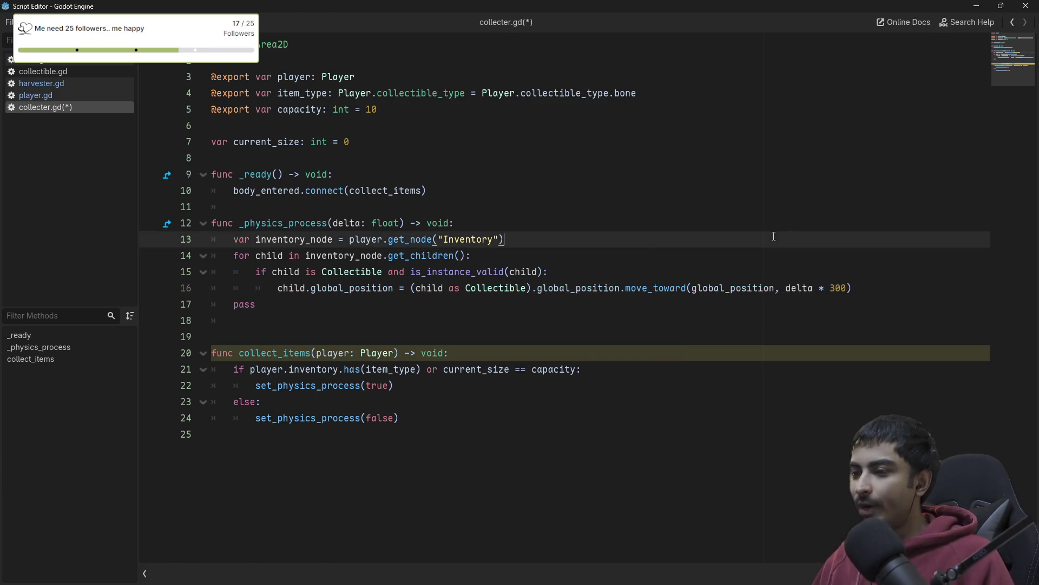
pyautogui.hotkey('ctrl', 's')
pyautogui.click(265, 296)
pyautogui.hotkey('ctrl', 'shift', 'k')
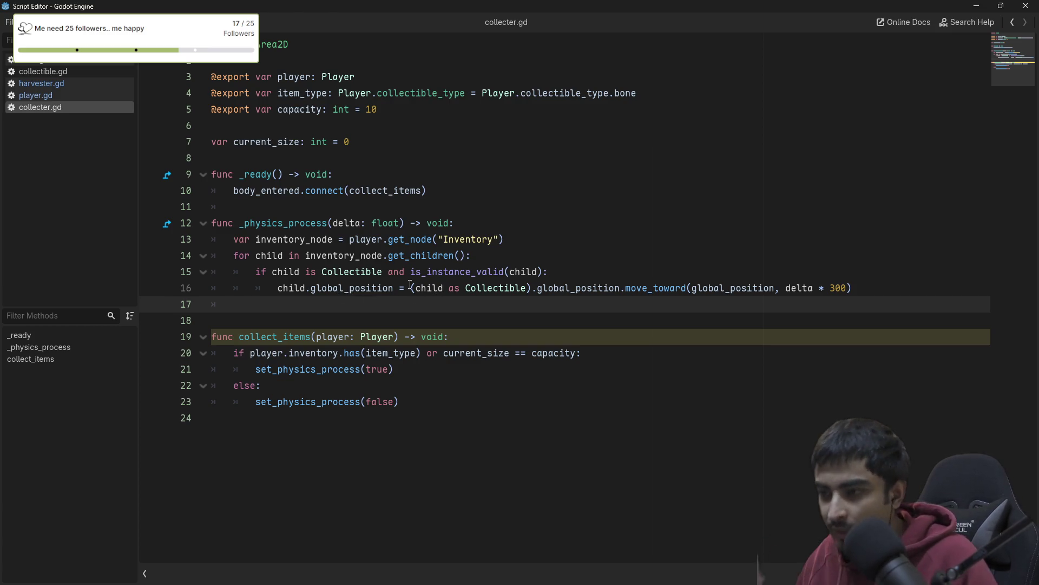
pyautogui.hotkey('alt', 'Tab')
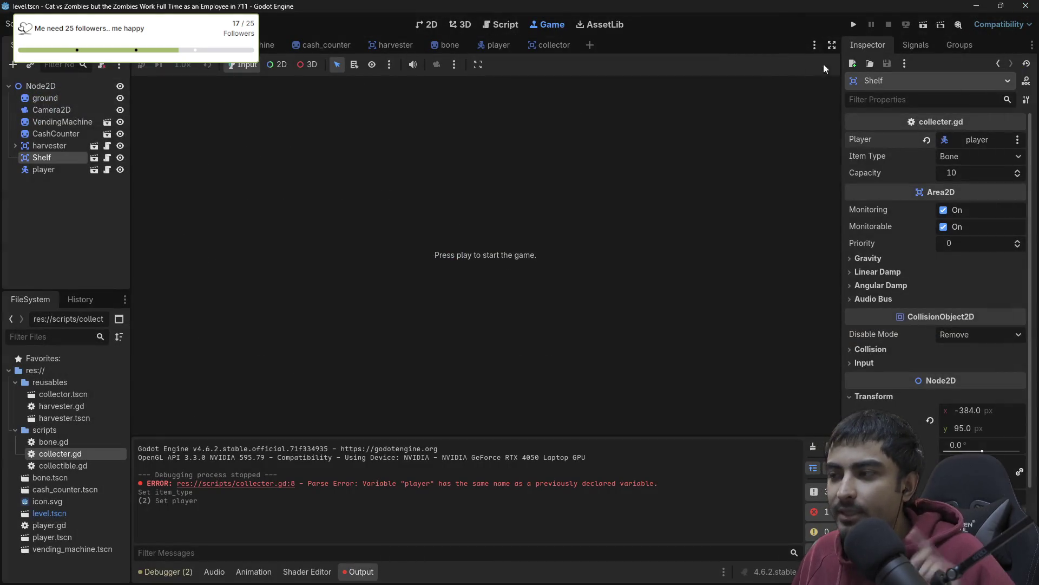
# - Play-test the level, walking the player to the Harvester and back toward the shelf, then stop
pyautogui.click(853, 25)
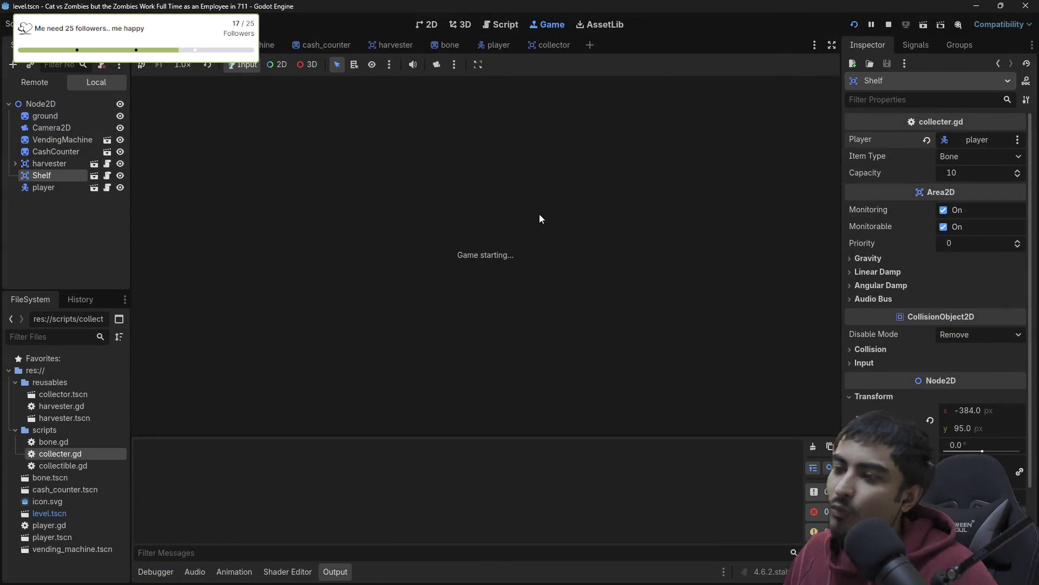
pyautogui.press('Right')
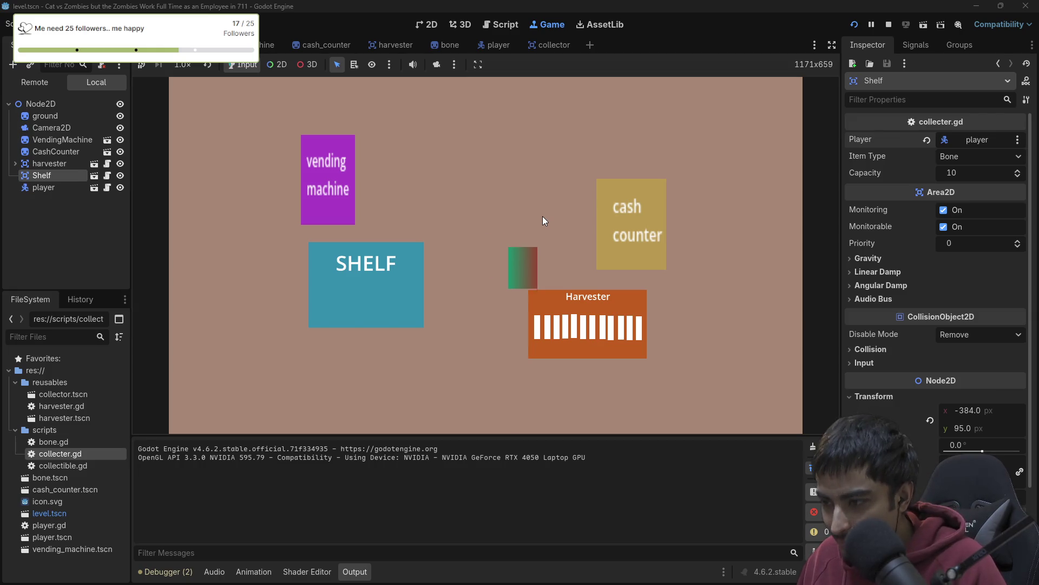
pyautogui.press('Down')
pyautogui.press('Left')
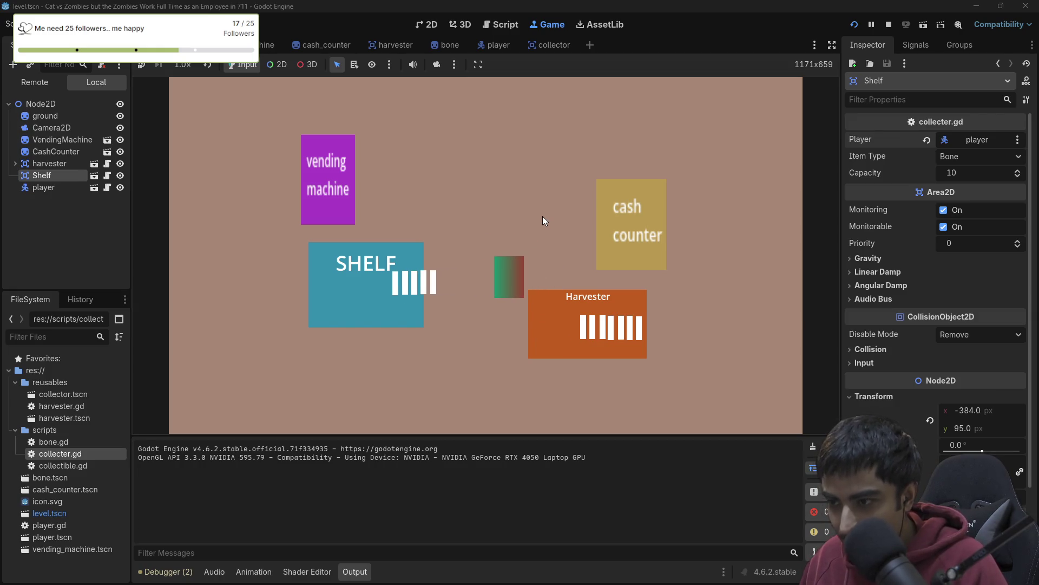
pyautogui.click(888, 26)
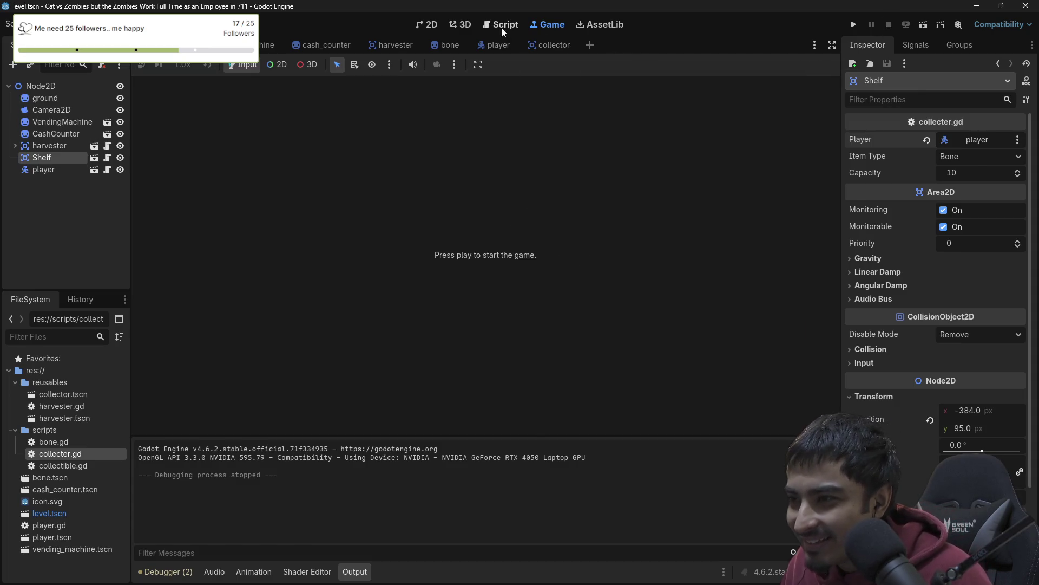
# - Rerun the game, walk the player onto the Harvester, stop it, and return to collecter.gd
pyautogui.click(852, 29)
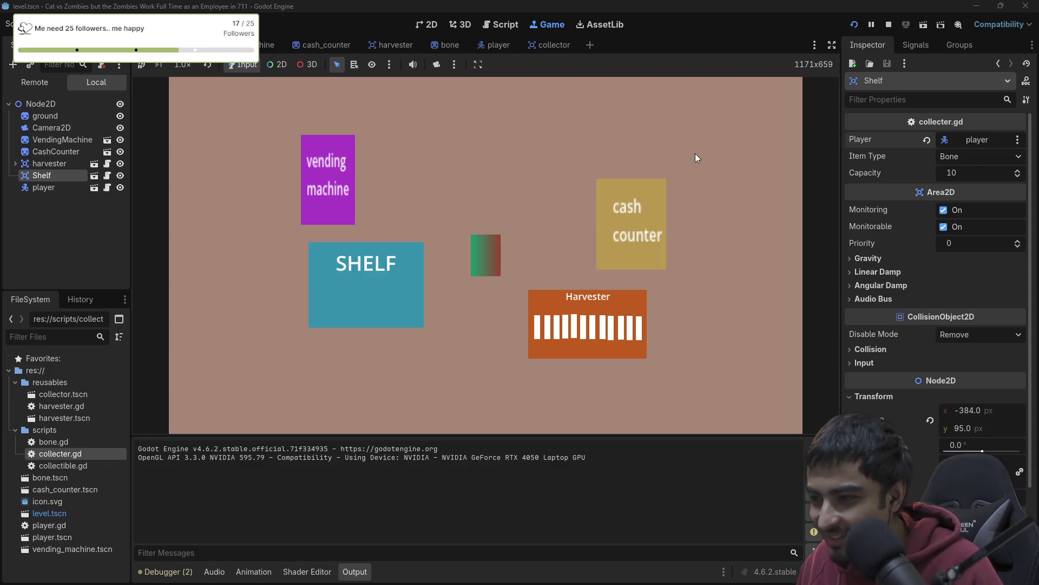
pyautogui.press('Right')
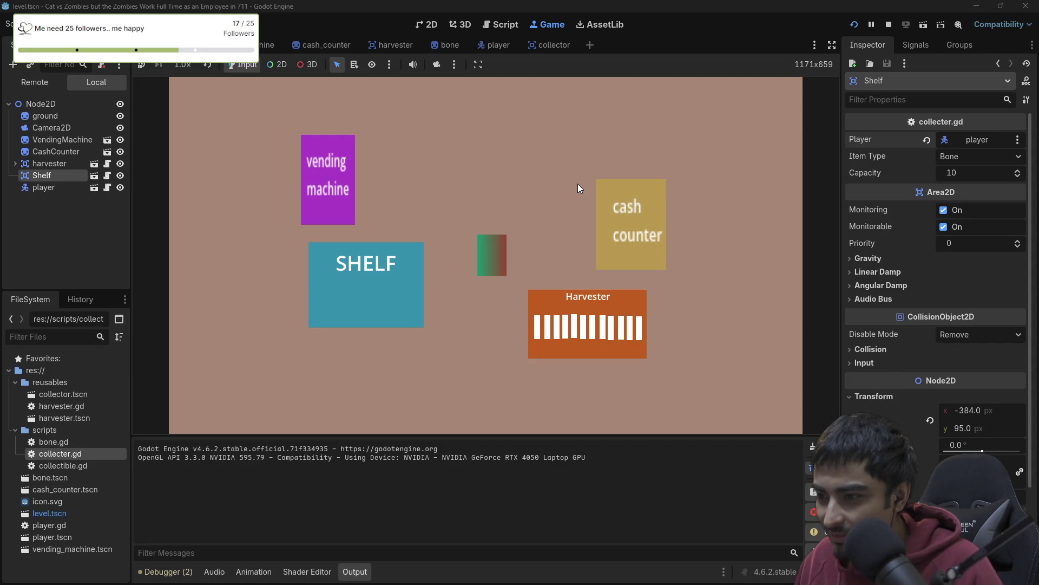
pyautogui.press('Down')
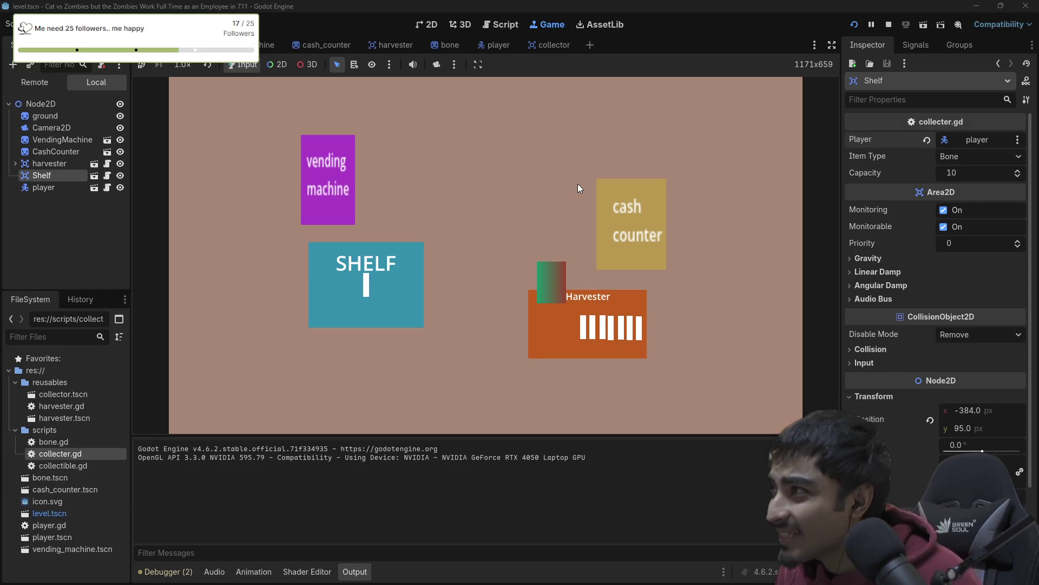
pyautogui.click(888, 24)
pyautogui.click(502, 30)
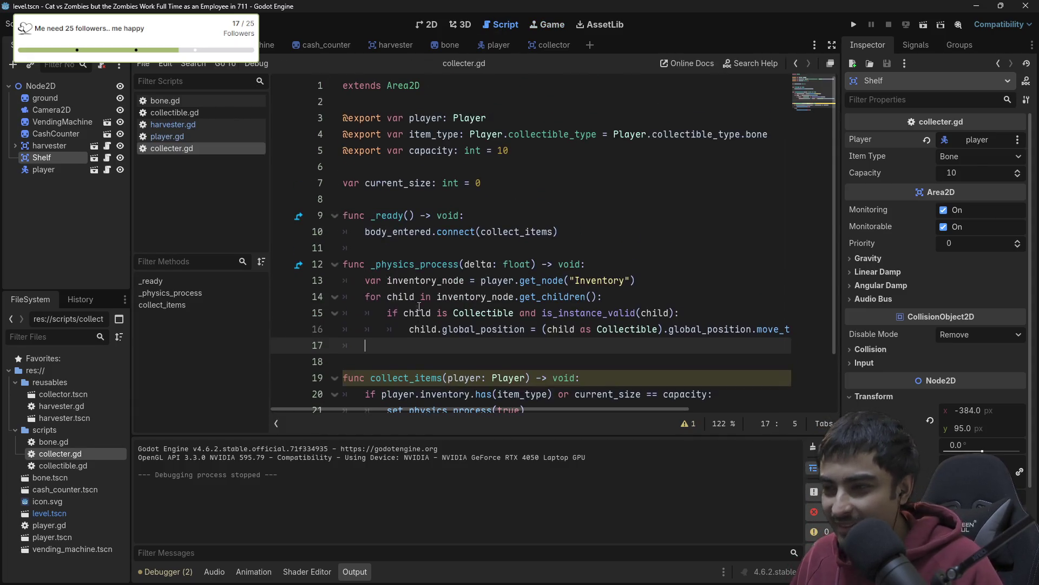
# - Look through collecter.gd, then open the harvester scene for editing from the Scene dock
pyautogui.scroll(-2, 542, 242)
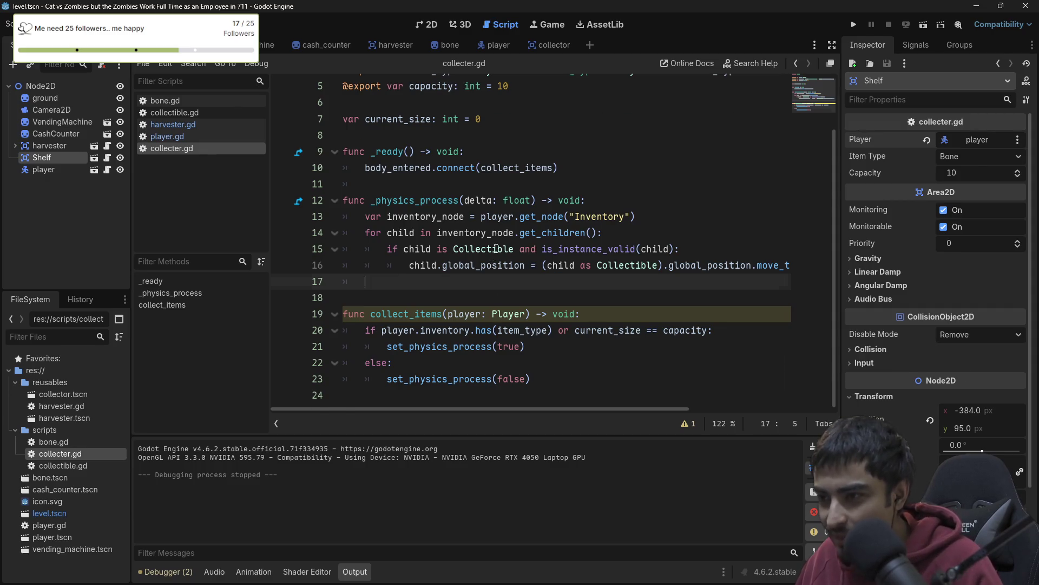
pyautogui.scroll(2, 444, 231)
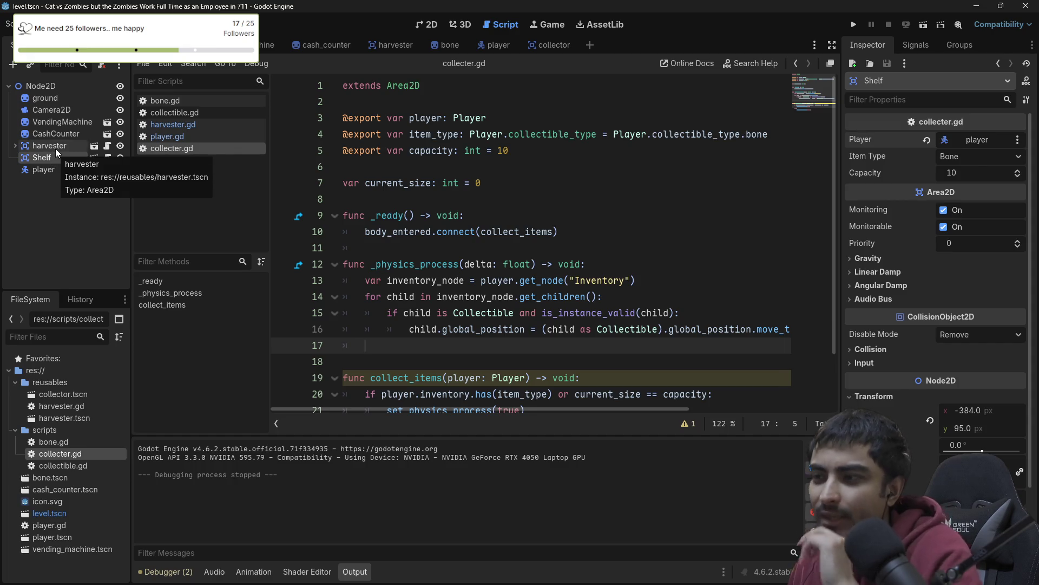
pyautogui.click(95, 146)
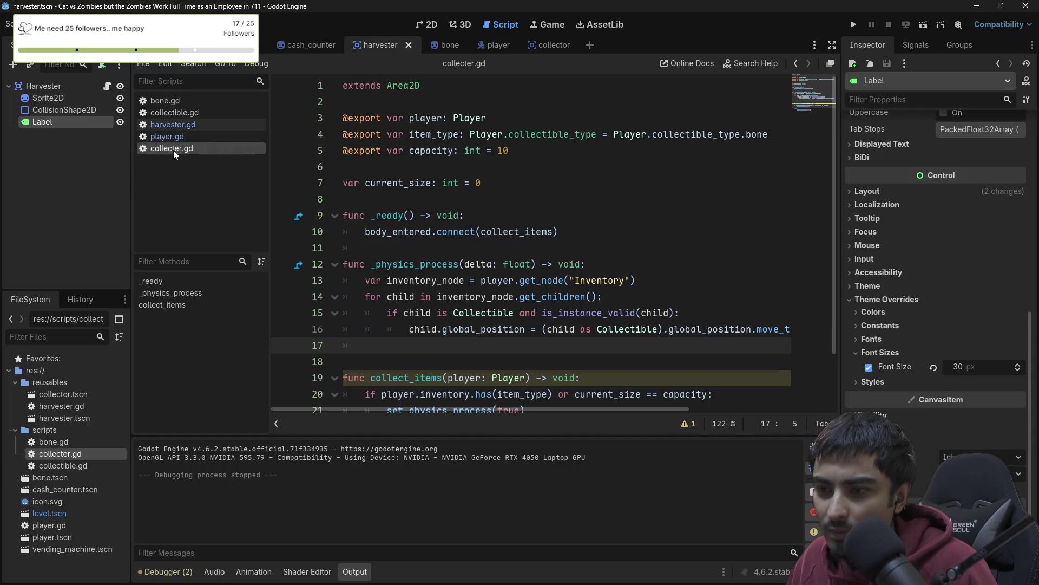
# - View the Harvester scene in 2D and inspect its root node and orange Sprite2D texture
pyautogui.hotkey('ctrl', 'F1')
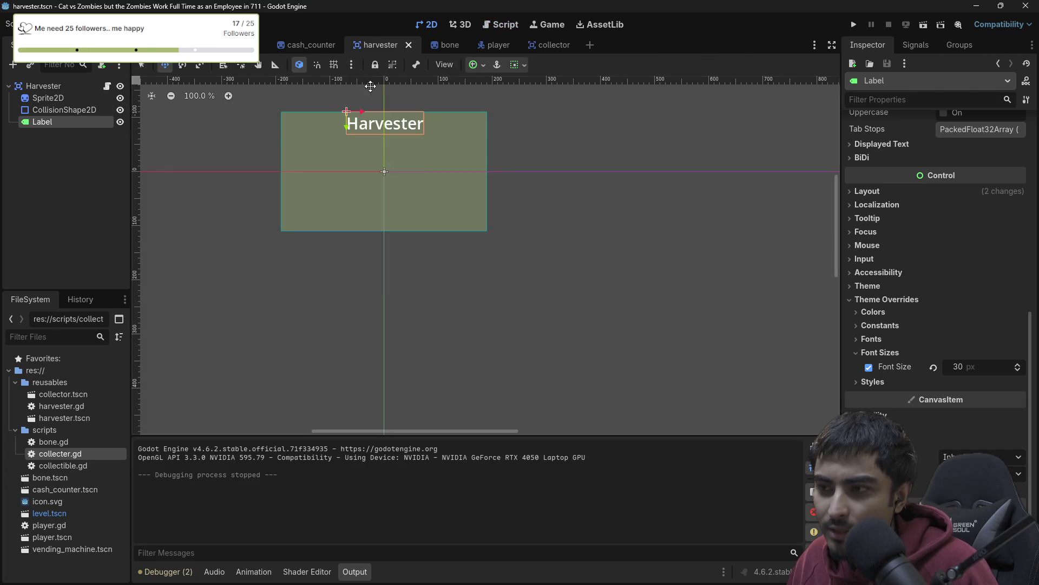
pyautogui.click(63, 109)
pyautogui.click(62, 87)
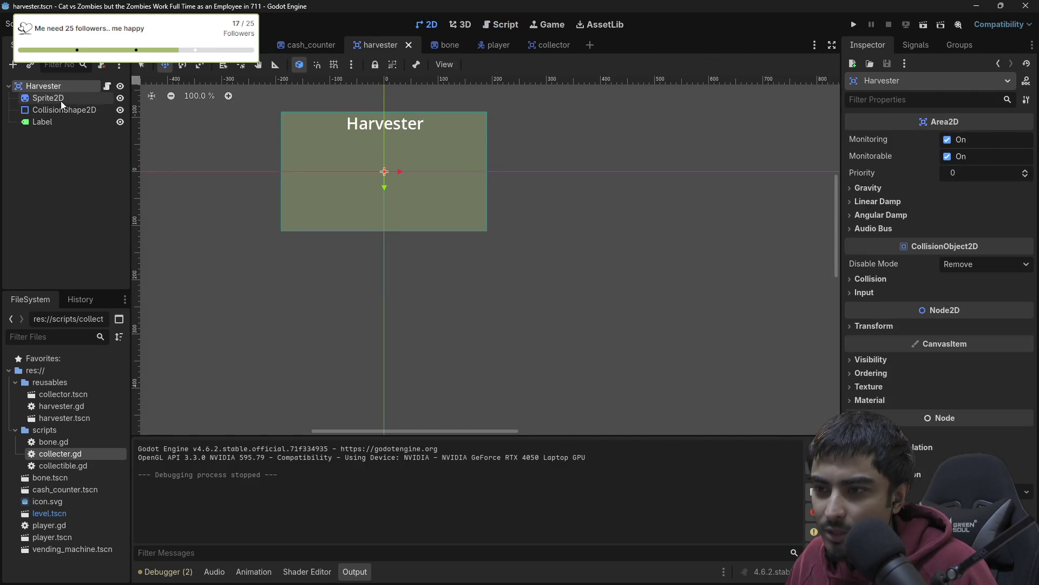
pyautogui.click(58, 100)
pyautogui.click(59, 112)
pyautogui.click(57, 96)
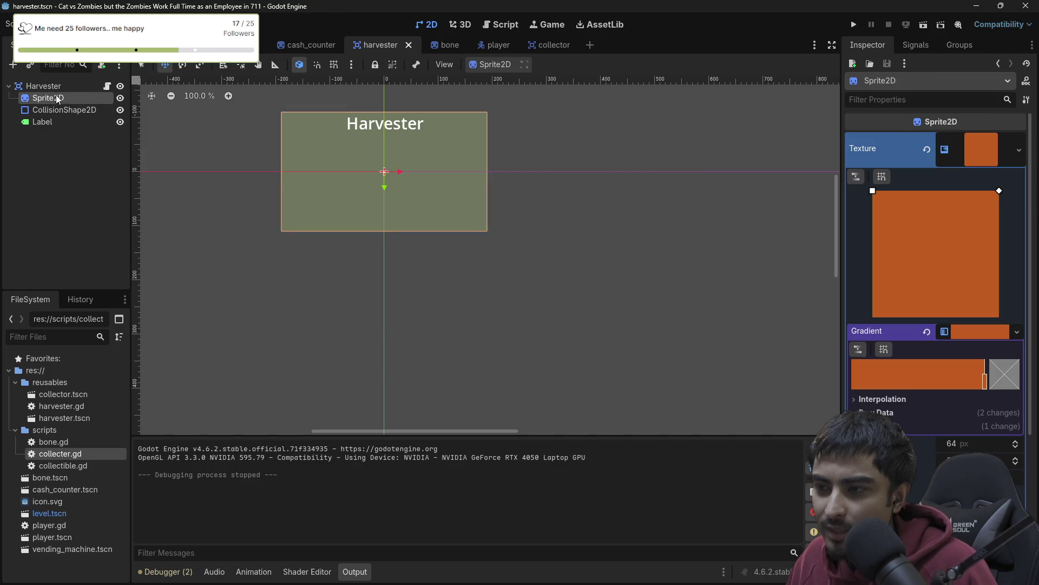
pyautogui.click(56, 88)
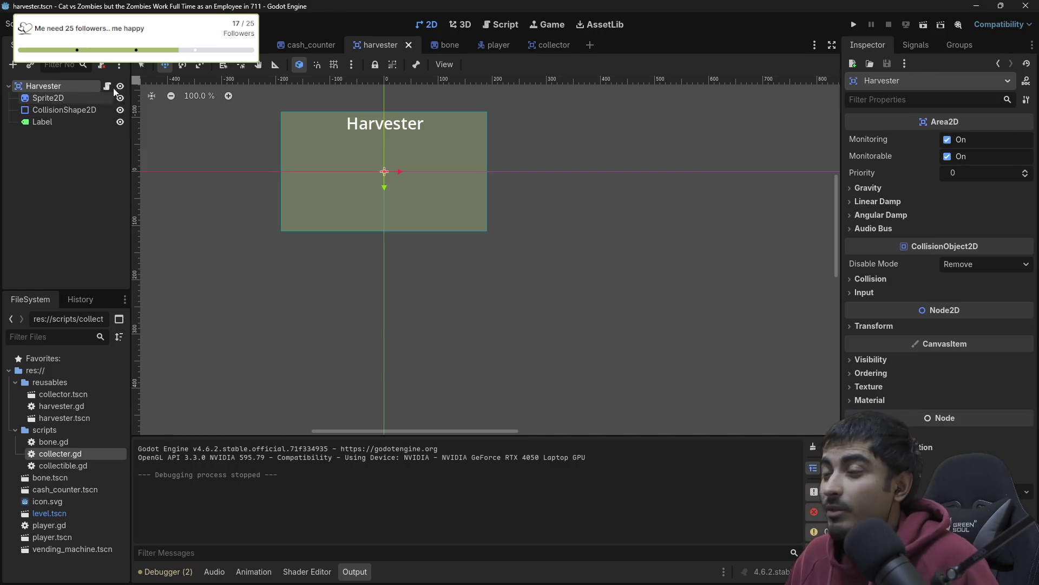
# - Return to level.tscn, zoom out over the layout, and switch back to collecter.gd
pyautogui.click(233, 44)
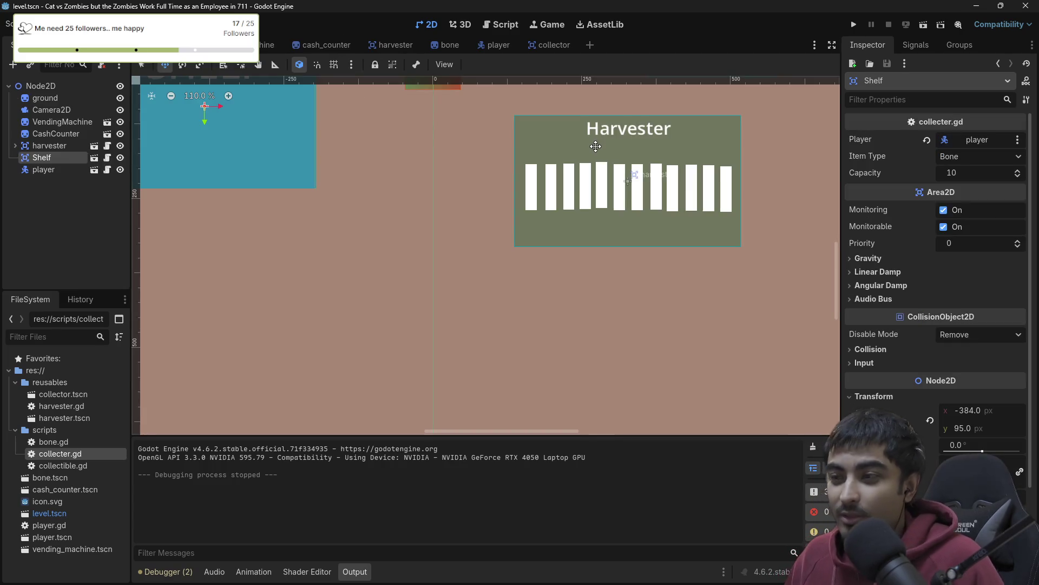
pyautogui.scroll(-4, 422, 233)
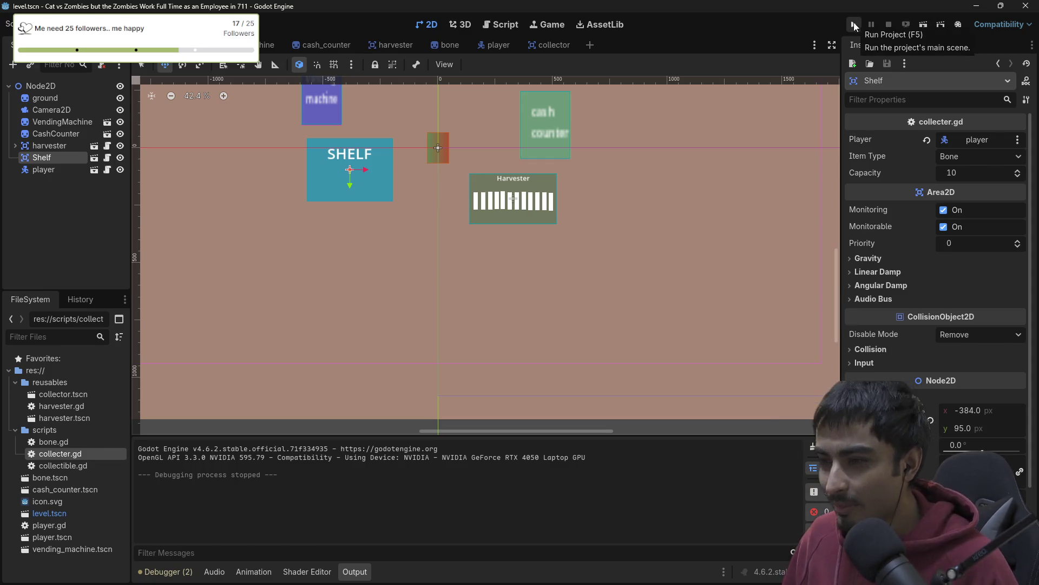
pyautogui.click(853, 26)
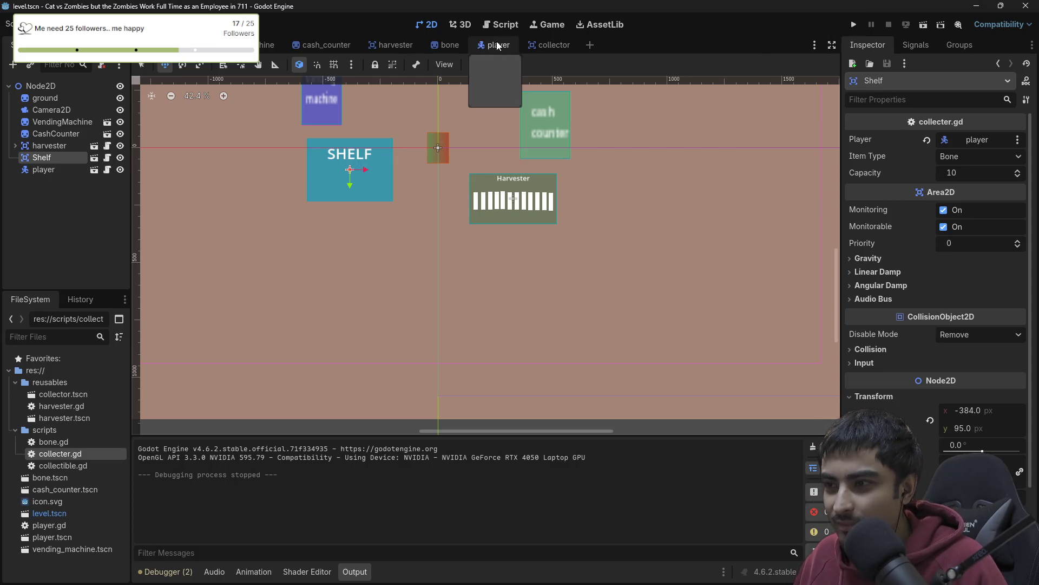
pyautogui.click(504, 21)
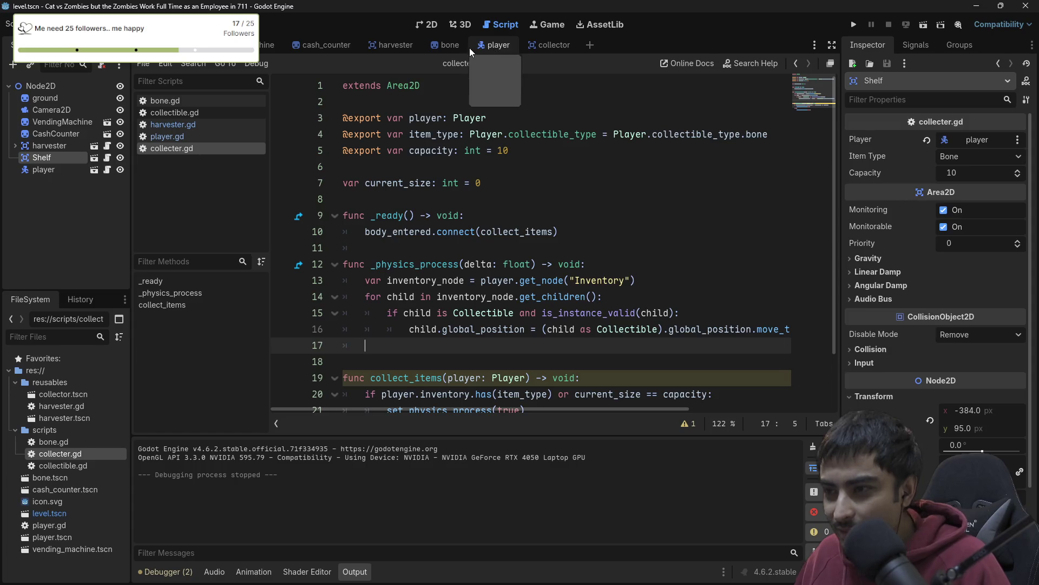
# - Review the body_entered connect call to collect_items on line 10
pyautogui.scroll(-2, 528, 225)
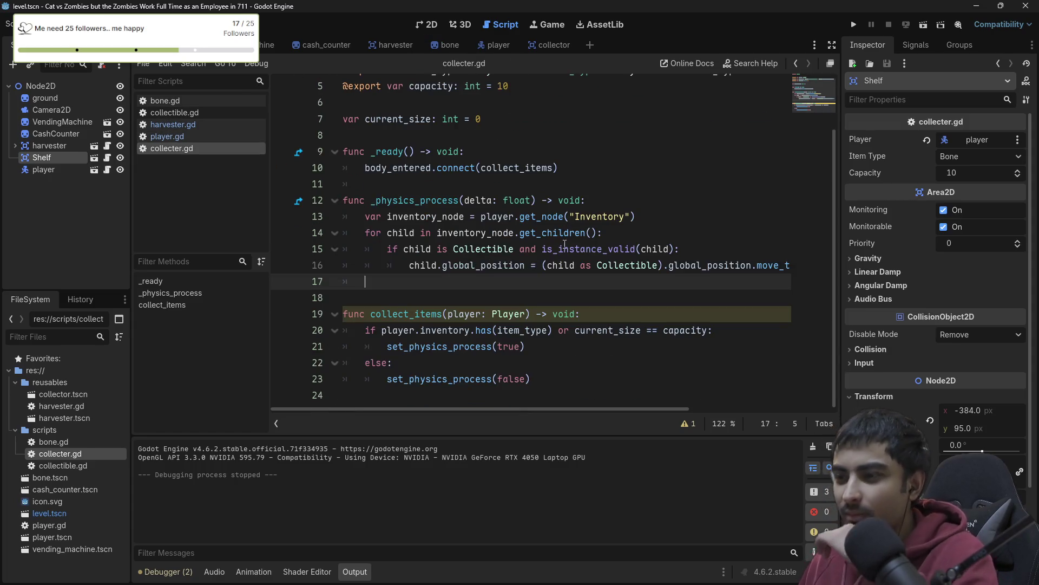
pyautogui.doubleClick(375, 169)
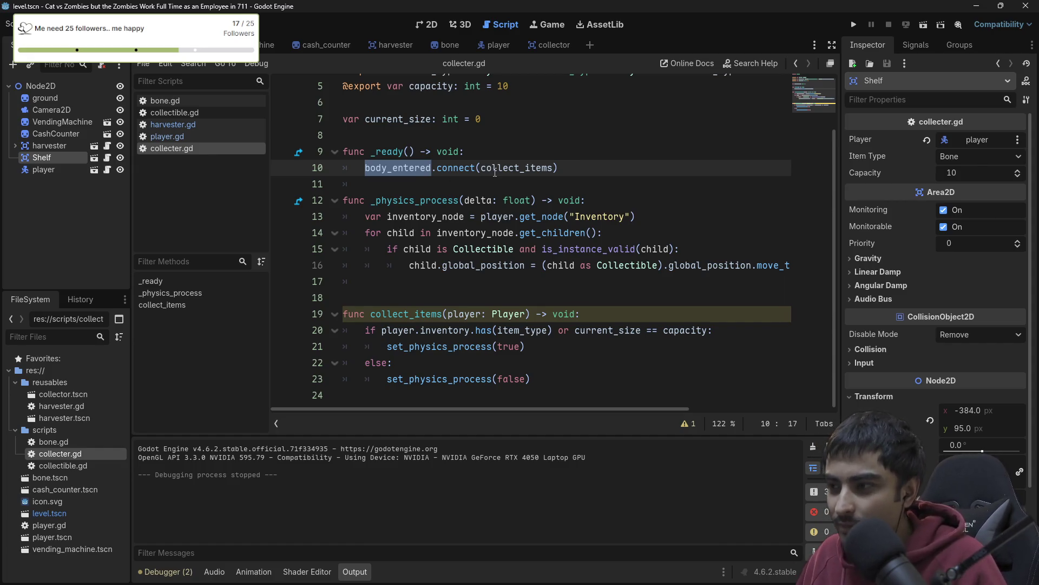
pyautogui.doubleClick(515, 167)
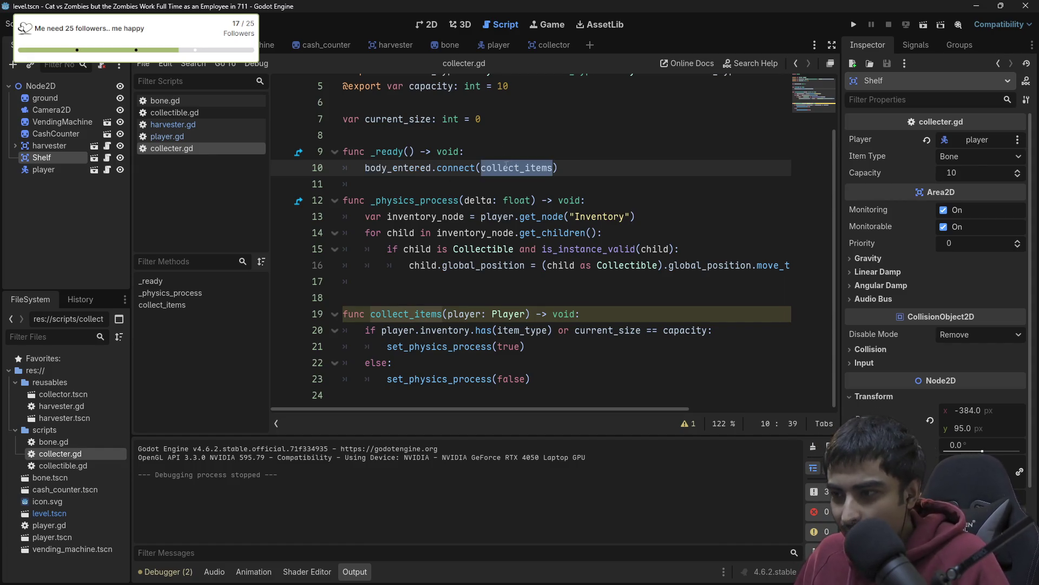
pyautogui.doubleClick(455, 168)
pyautogui.doubleClick(517, 168)
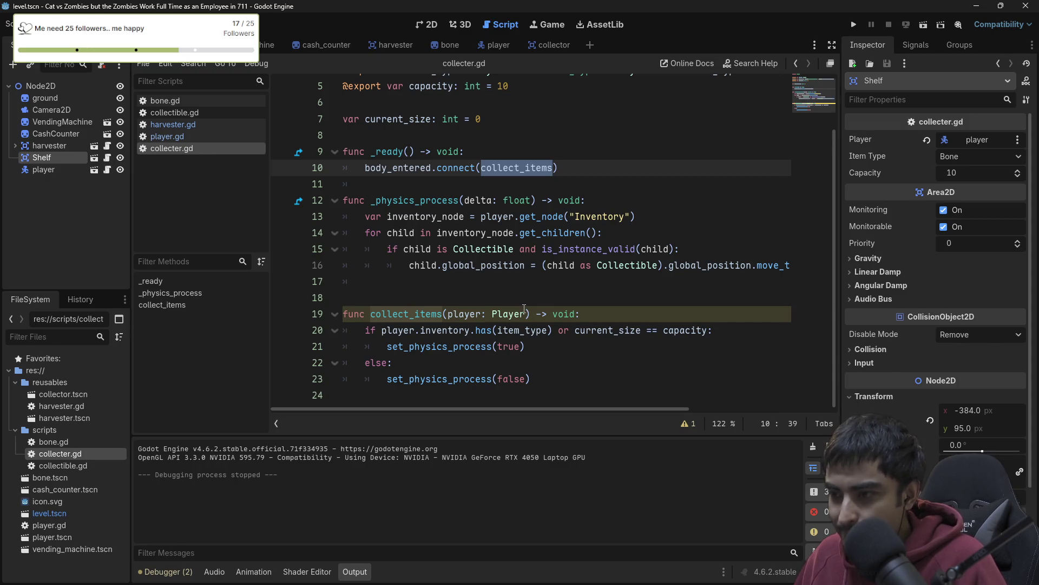
pyautogui.scroll(1, 524, 308)
pyautogui.scroll(-1, 486, 300)
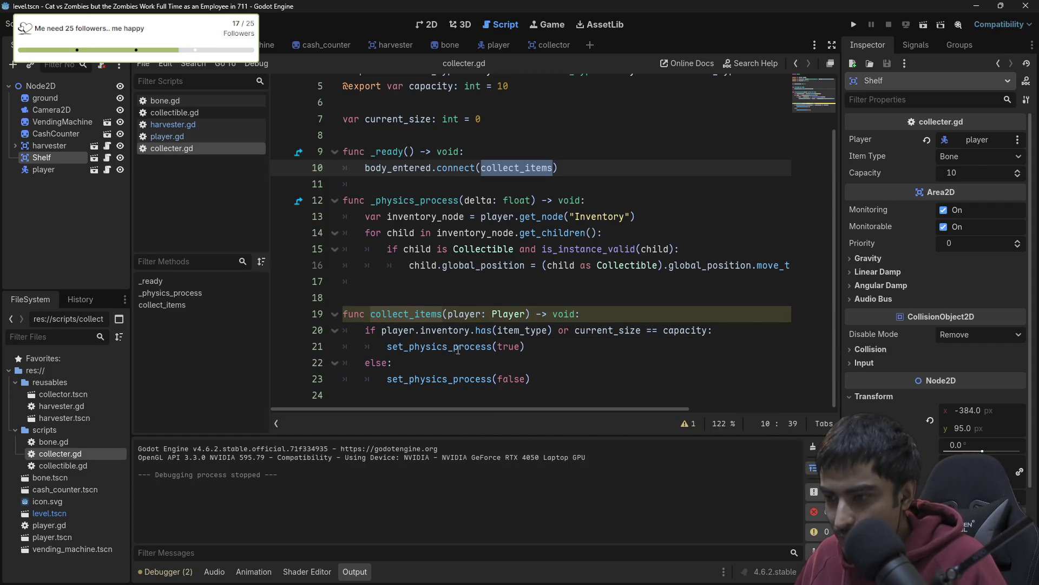
# - Add set_physics_process(false) as the first line of _ready() and run the project
pyautogui.click(479, 153)
pyautogui.press('Return')
pyautogui.write('set')
pyautogui.write('_phy')
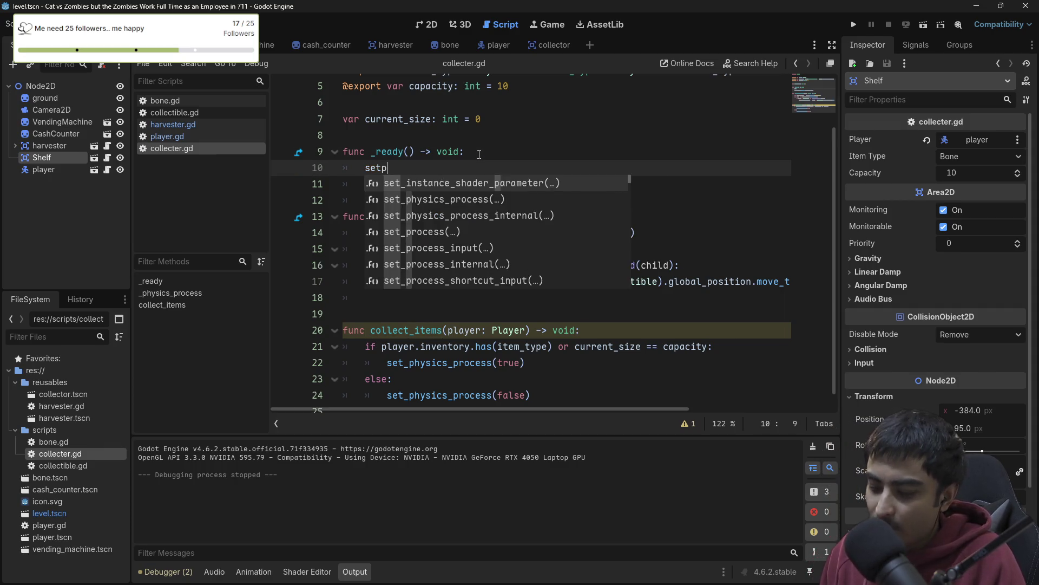
pyautogui.press('Return')
pyautogui.write('false')
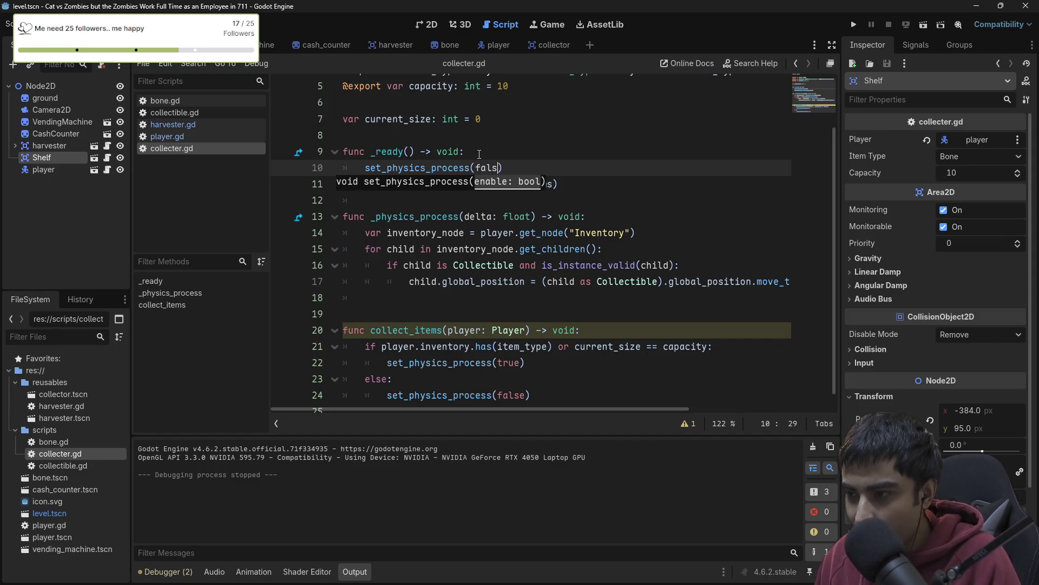
pyautogui.click(854, 25)
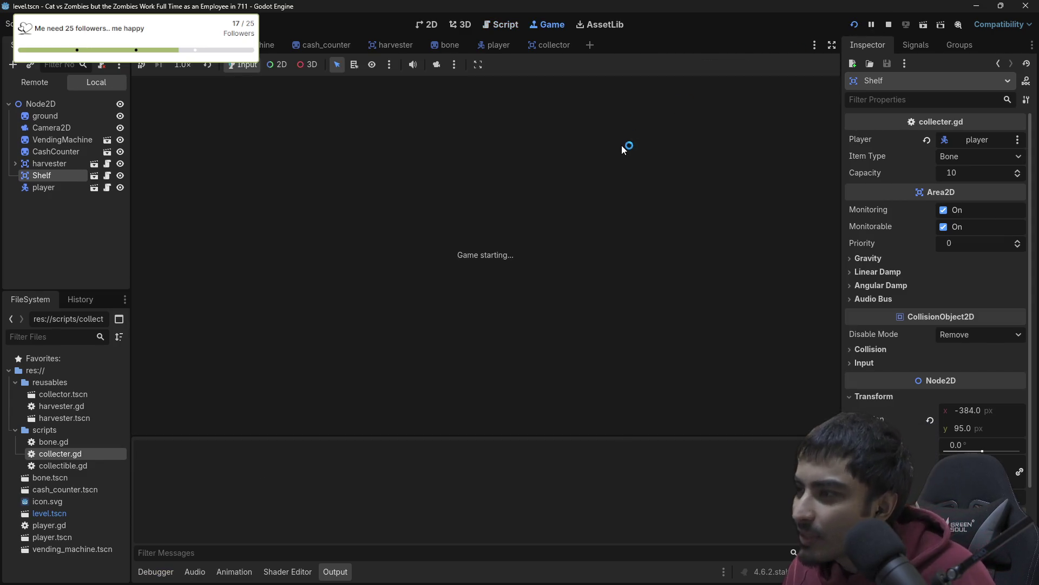
# - Walk the player onto the Harvester for bones, then onto the SHELF and away, and stop the game
pyautogui.press('Right')
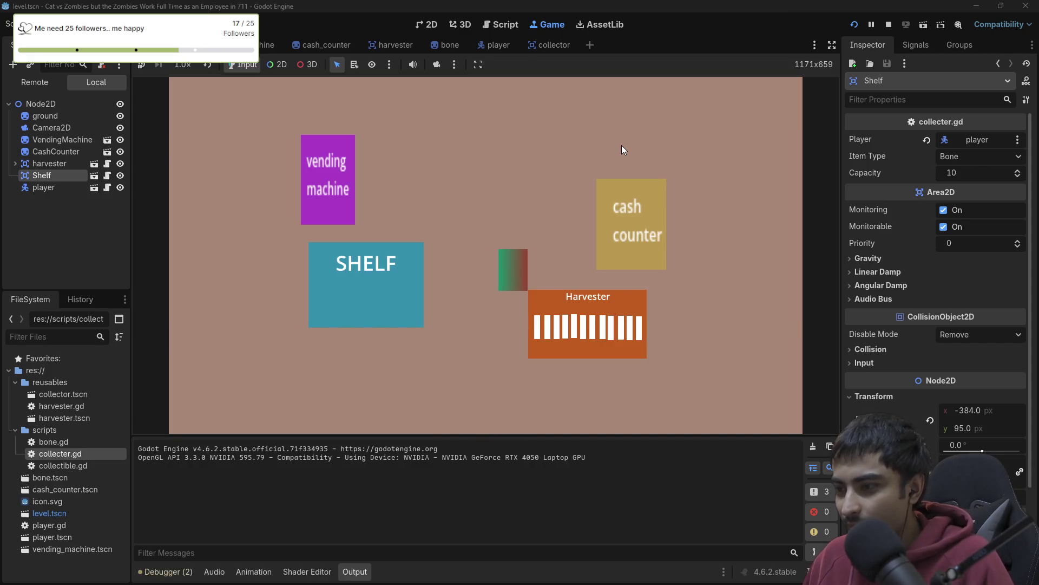
pyautogui.press('Left')
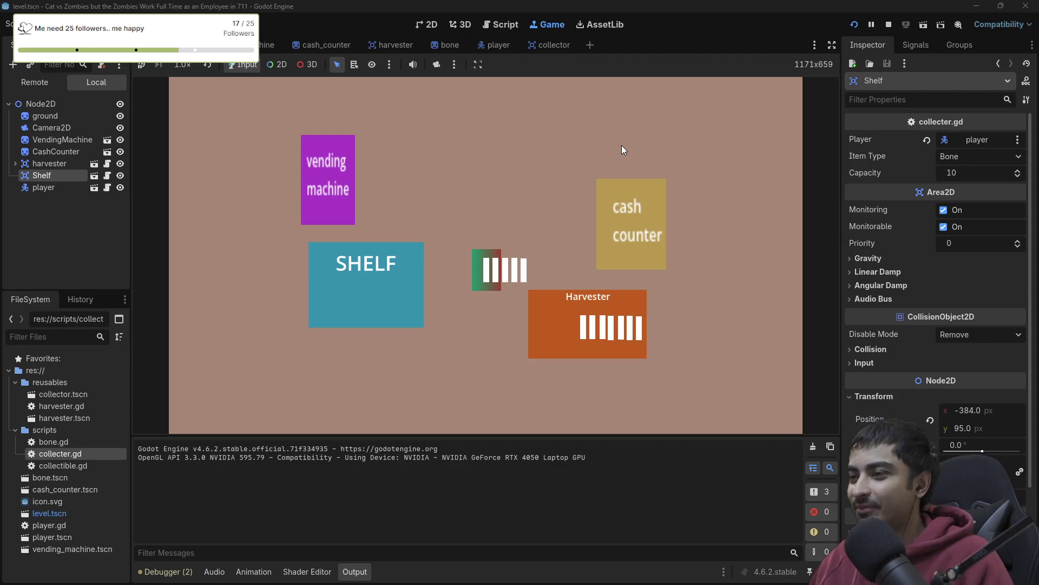
pyautogui.press('Left')
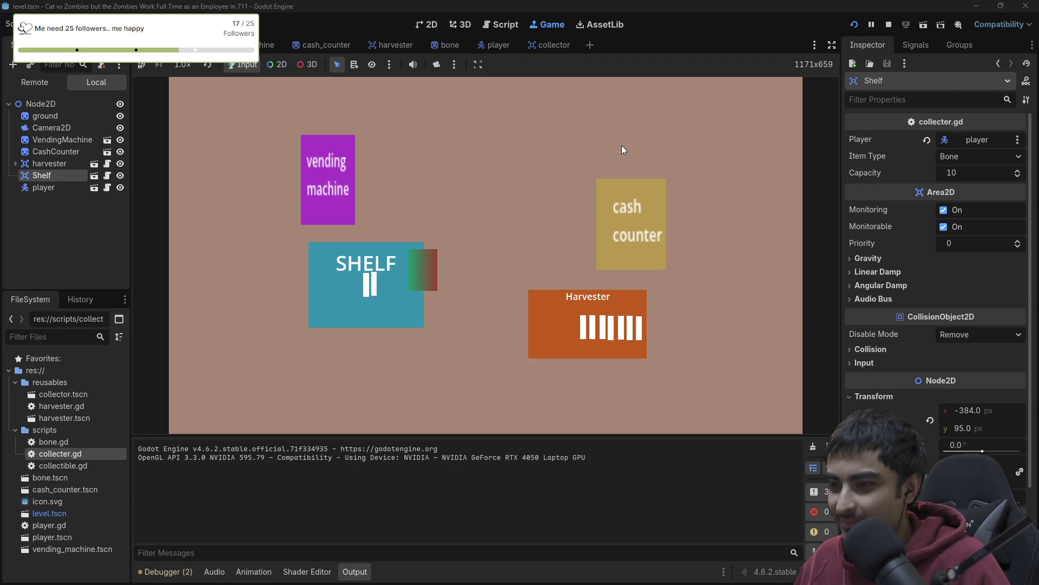
pyautogui.press('Right')
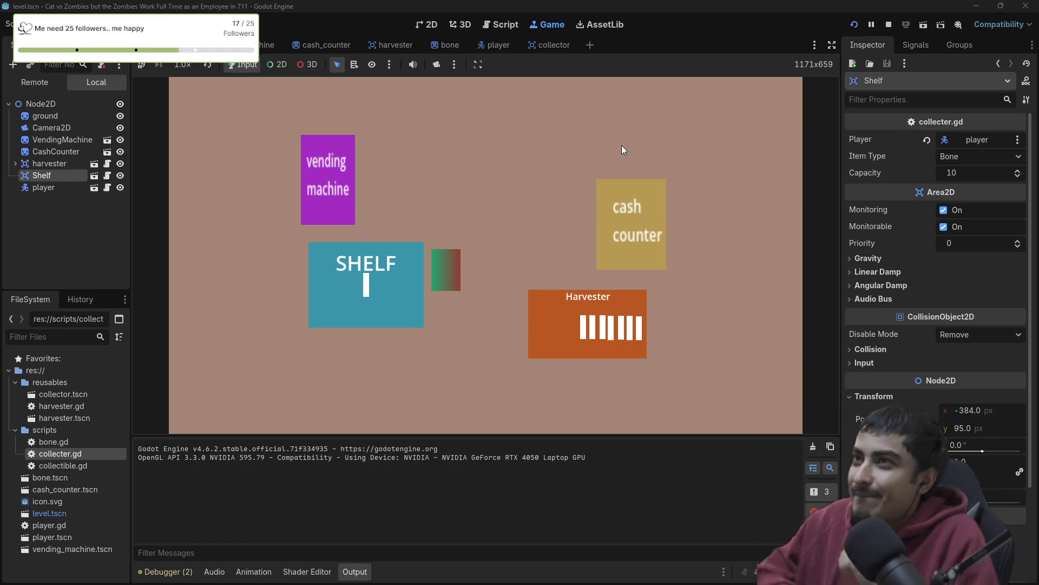
pyautogui.click(889, 25)
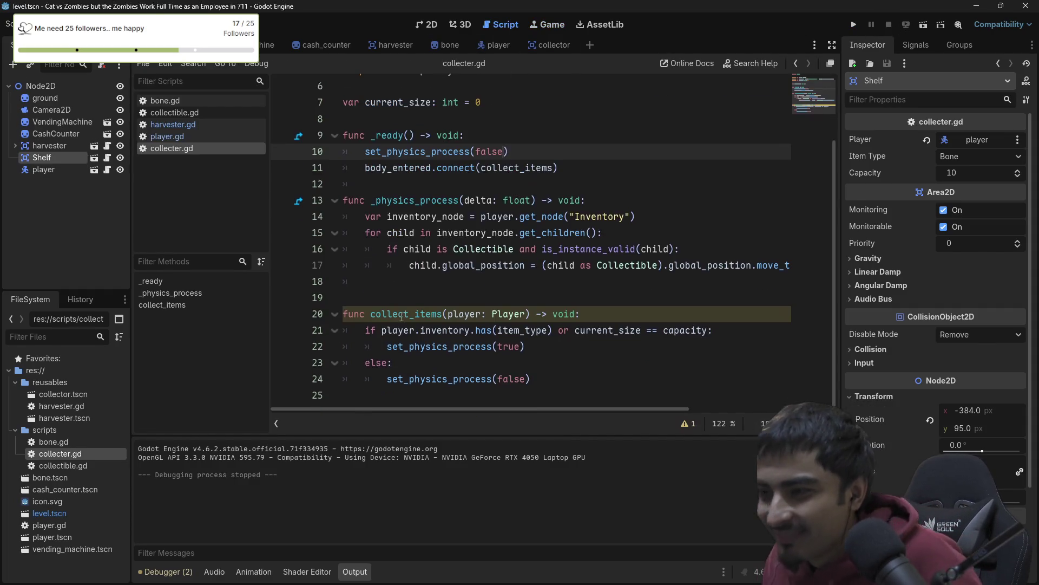
# - Review the Inventory lookup, then open a new indented line after the move_toward line 17
pyautogui.scroll(-2, 565, 216)
pyautogui.click(565, 216)
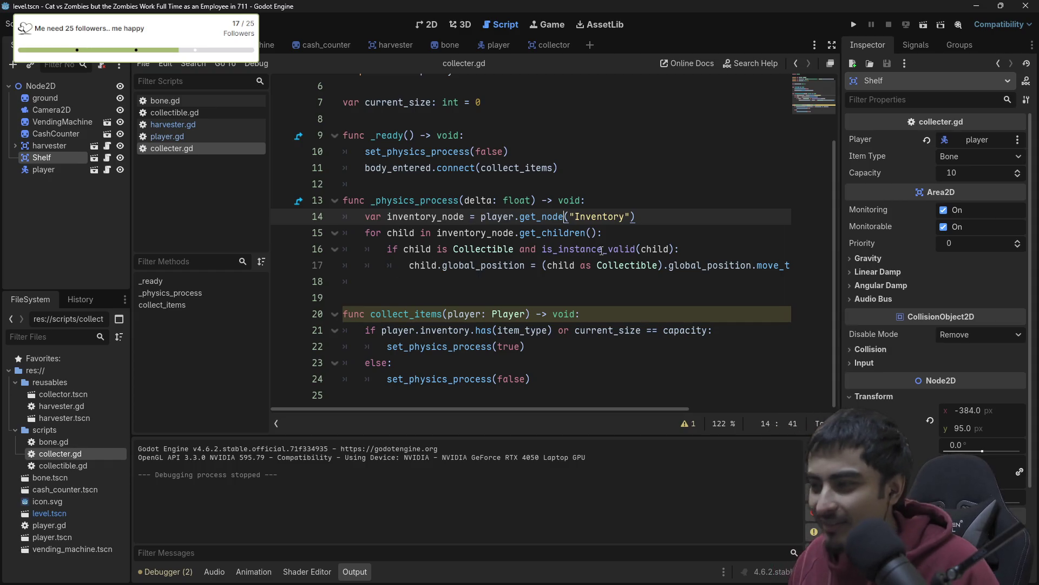
pyautogui.moveTo(403, 265); pyautogui.dragTo(401, 275)
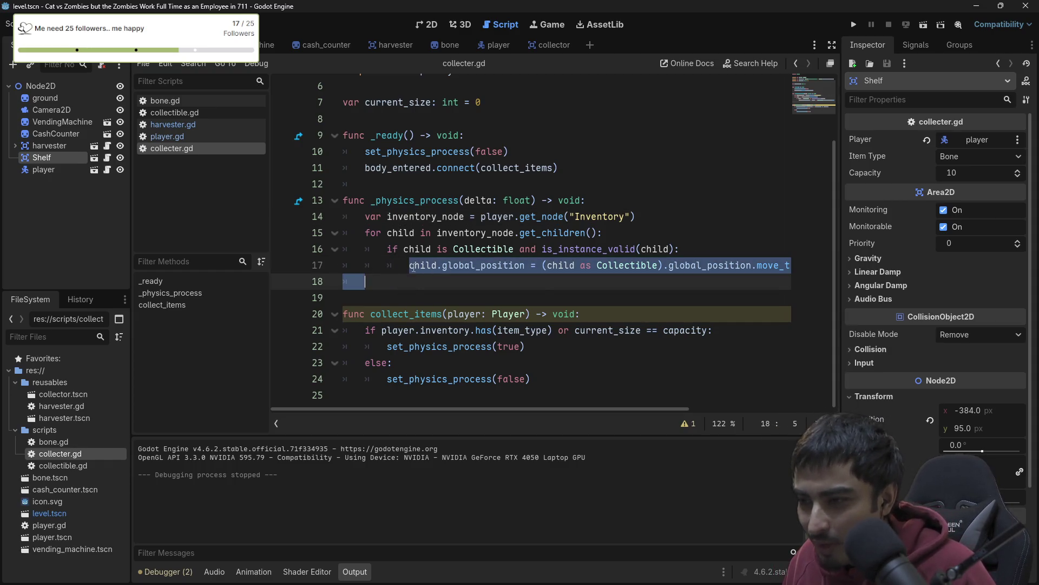
pyautogui.click(464, 265)
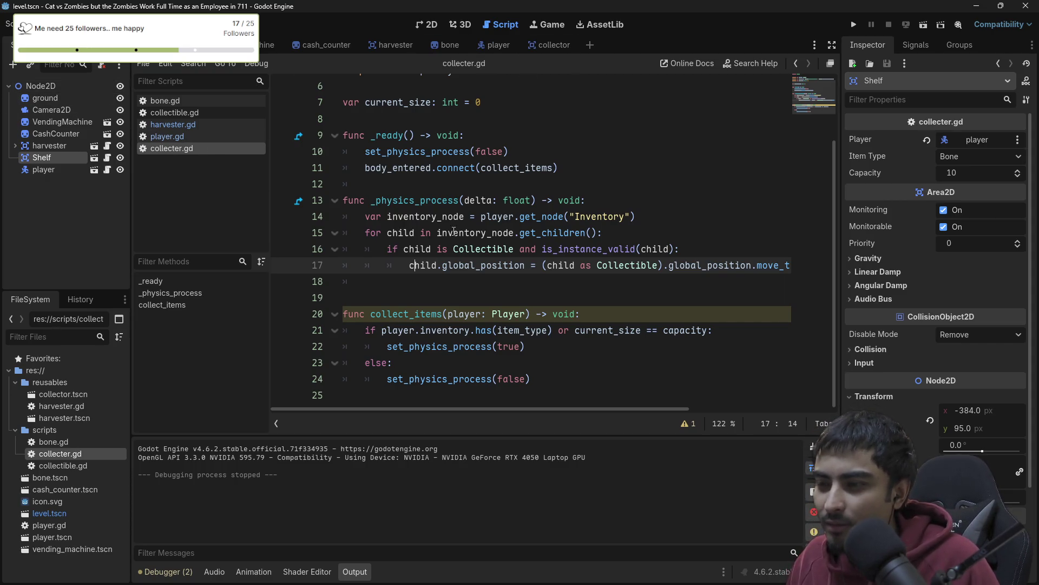
pyautogui.click(421, 280)
pyautogui.press('Tab')
pyautogui.press('Tab')
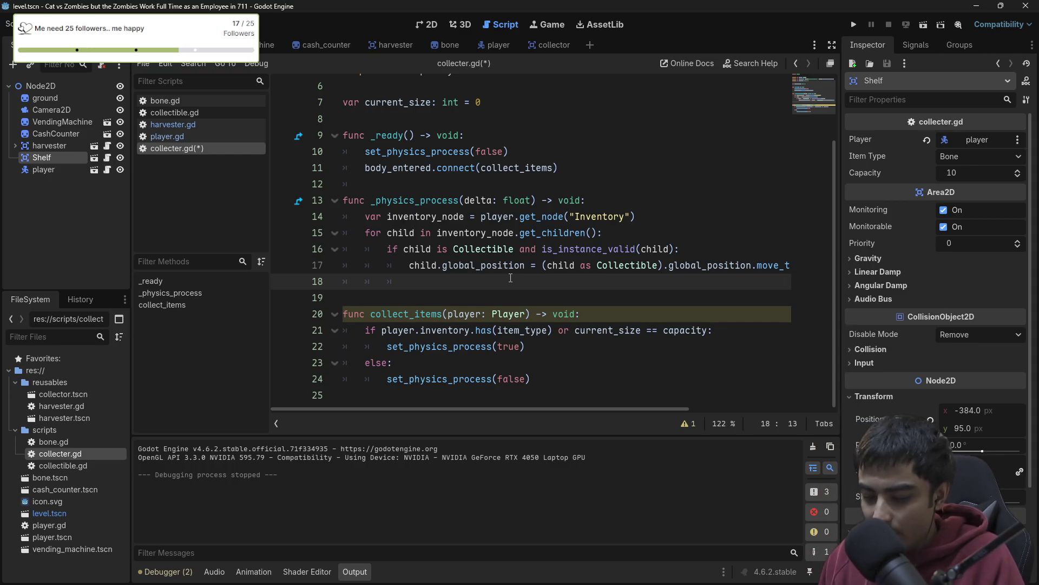
# - Write inventory_node.remove_child(child) and add_child(child) on lines 18–19 and save collecter.gd
pyautogui.write('inve')
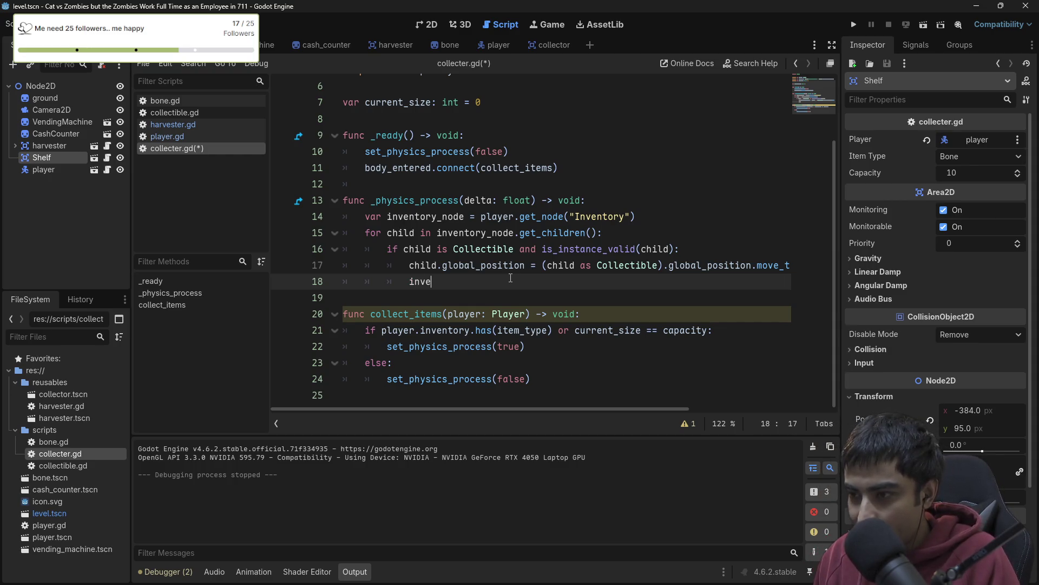
pyautogui.write('ntory_node.remove')
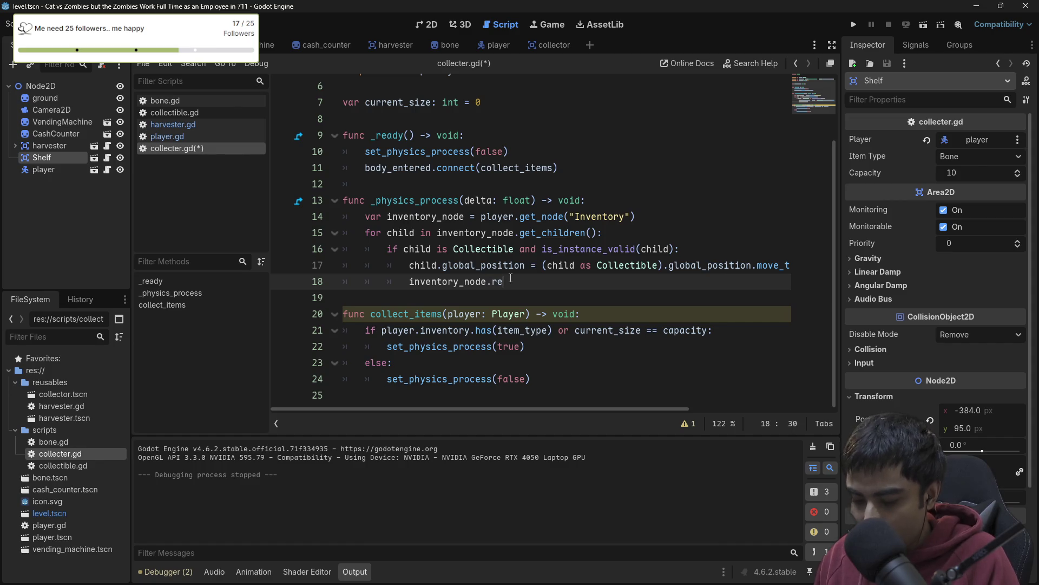
pyautogui.press('Return')
pyautogui.write('child)')
pyautogui.press('Return')
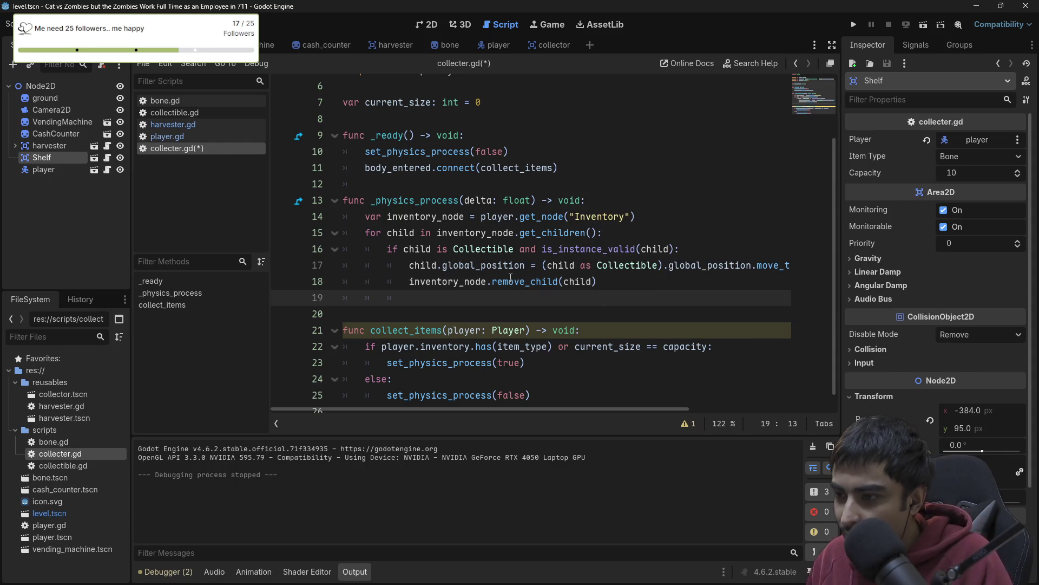
pyautogui.write('add')
pyautogui.press('Return')
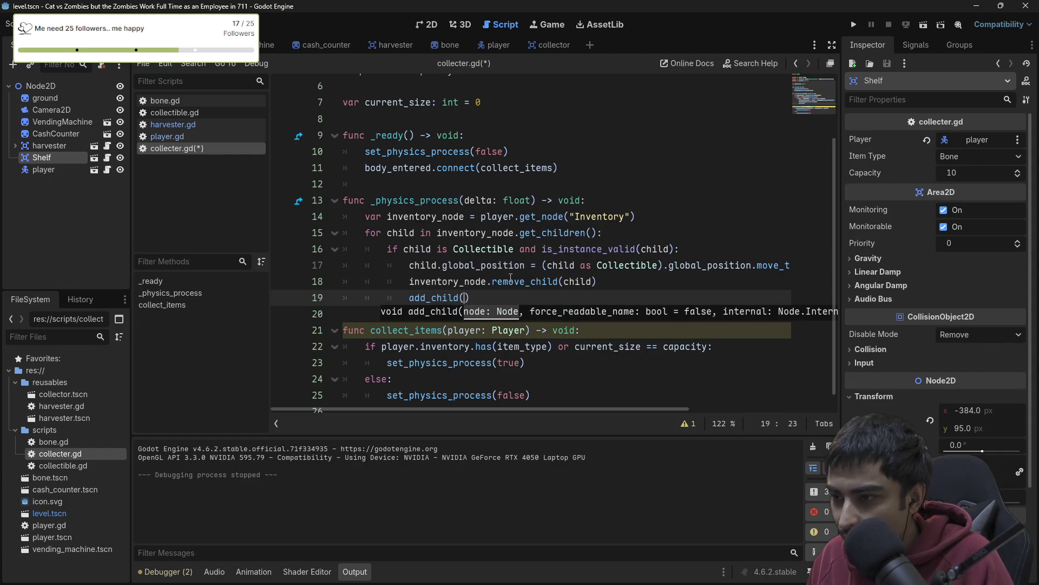
pyautogui.write('child)')
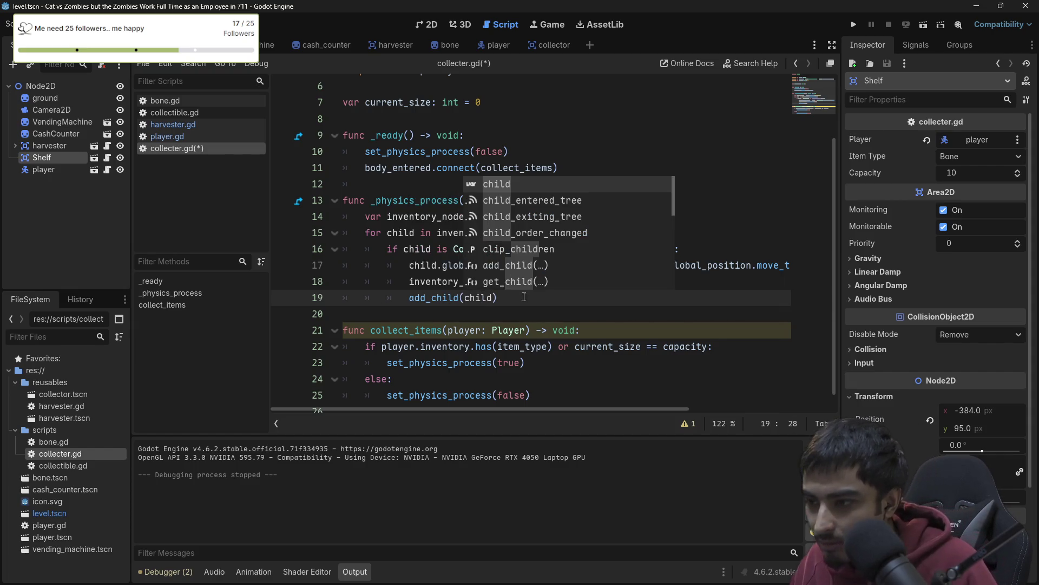
pyautogui.hotkey('ctrl', 's')
# - Review the get_node, move_toward and new reparenting lines, then run the game
pyautogui.click(565, 217)
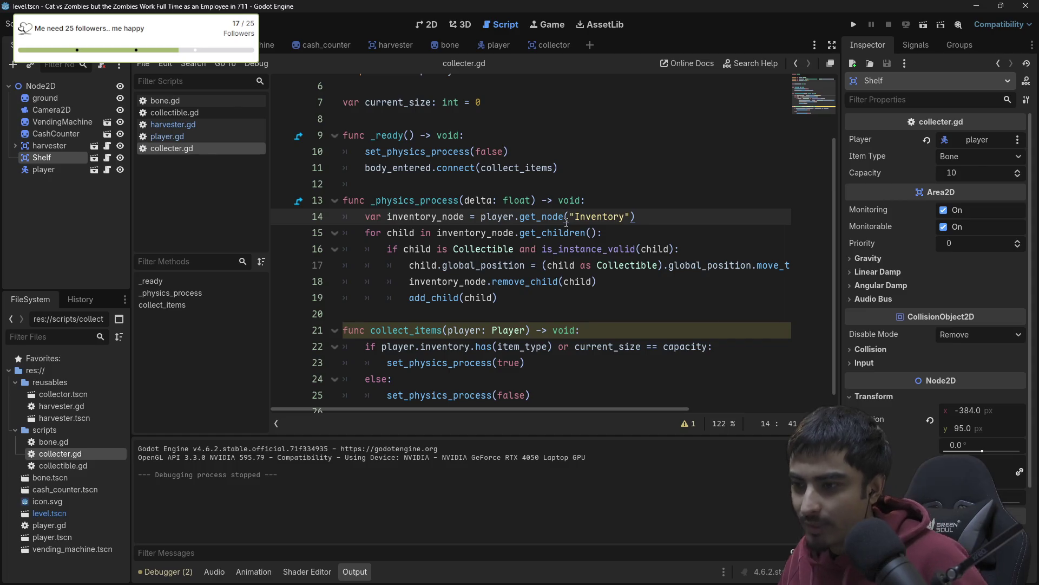
pyautogui.click(546, 265)
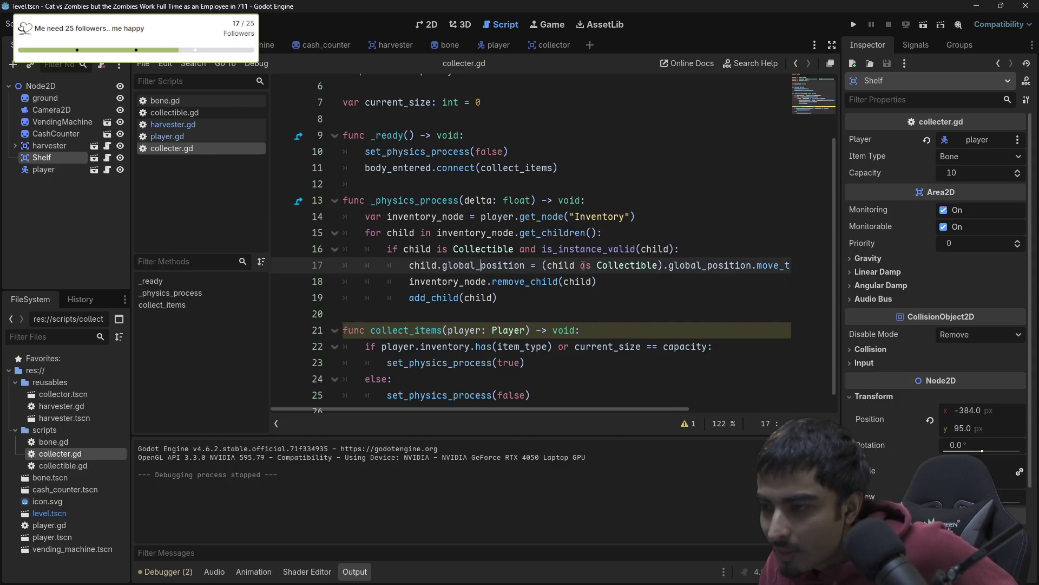
pyautogui.moveTo(544, 266); pyautogui.dragTo(725, 265)
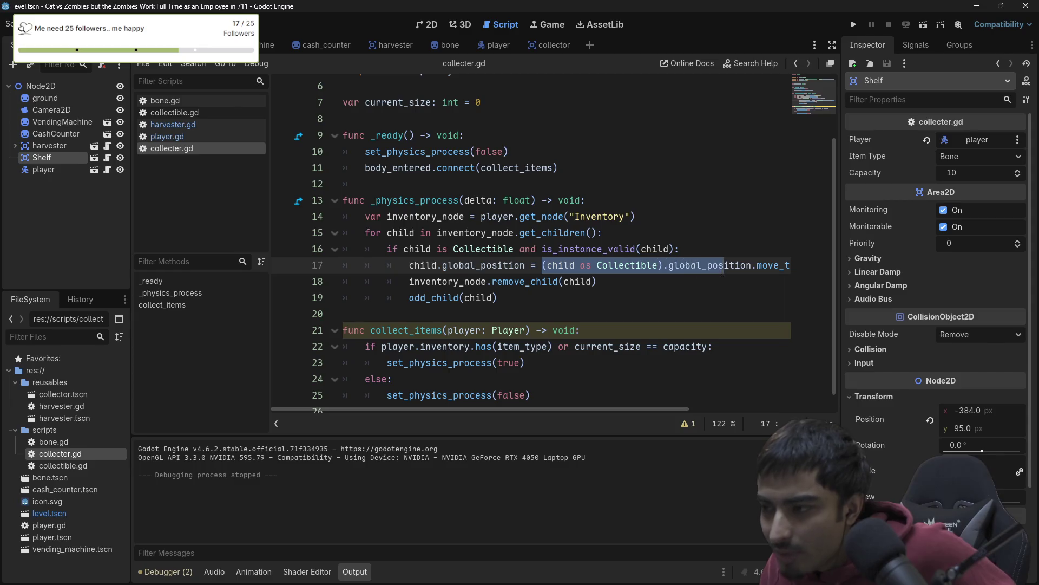
pyautogui.scroll(-1, 718, 278)
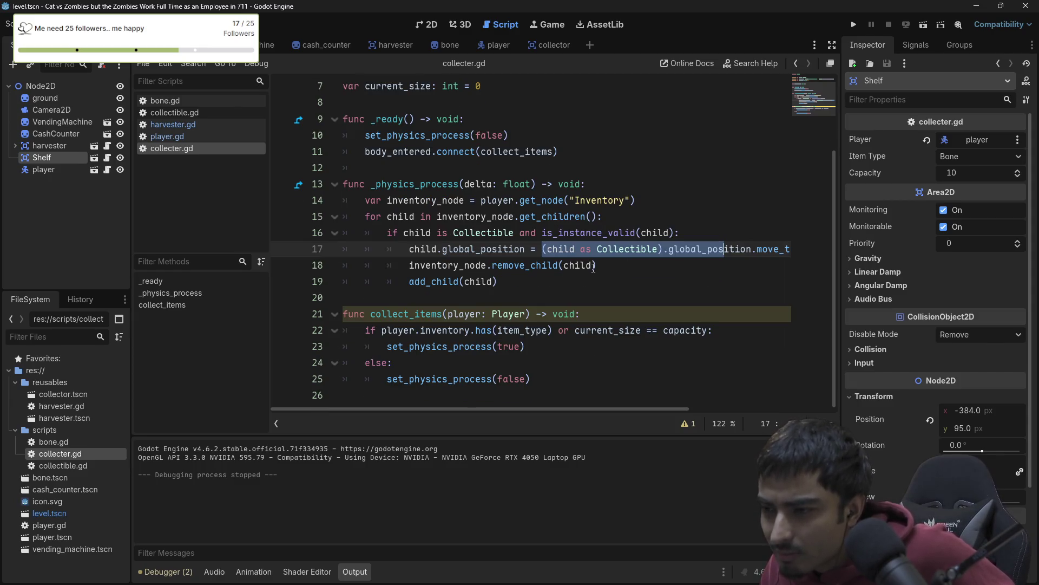
pyautogui.moveTo(546, 410)
pyautogui.mouseDown()
pyautogui.moveTo(719, 402)
pyautogui.moveTo(466, 372)
pyautogui.mouseUp()
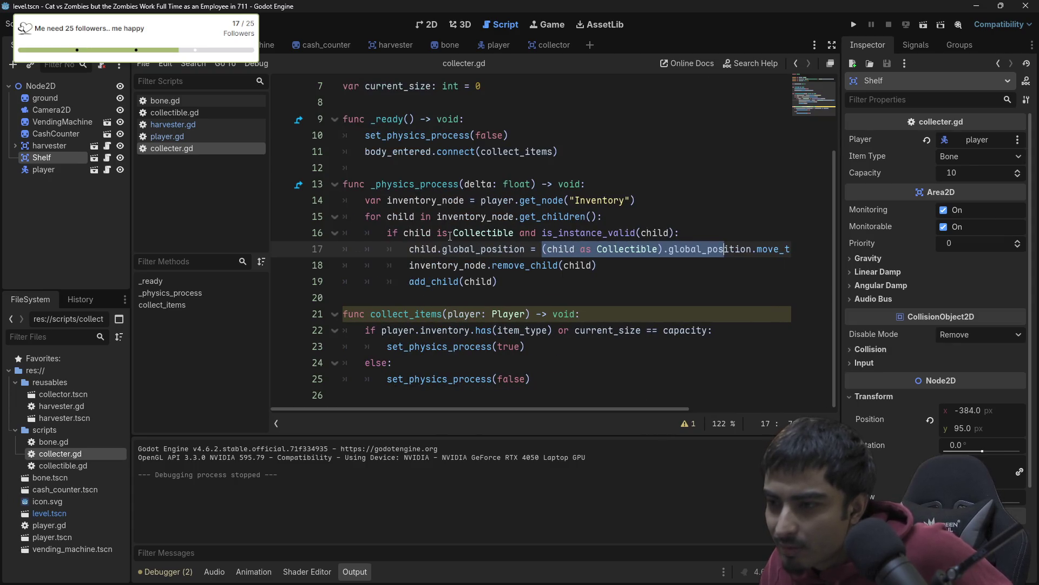
pyautogui.moveTo(541, 408)
pyautogui.mouseDown()
pyautogui.moveTo(651, 404)
pyautogui.moveTo(454, 373)
pyautogui.mouseUp()
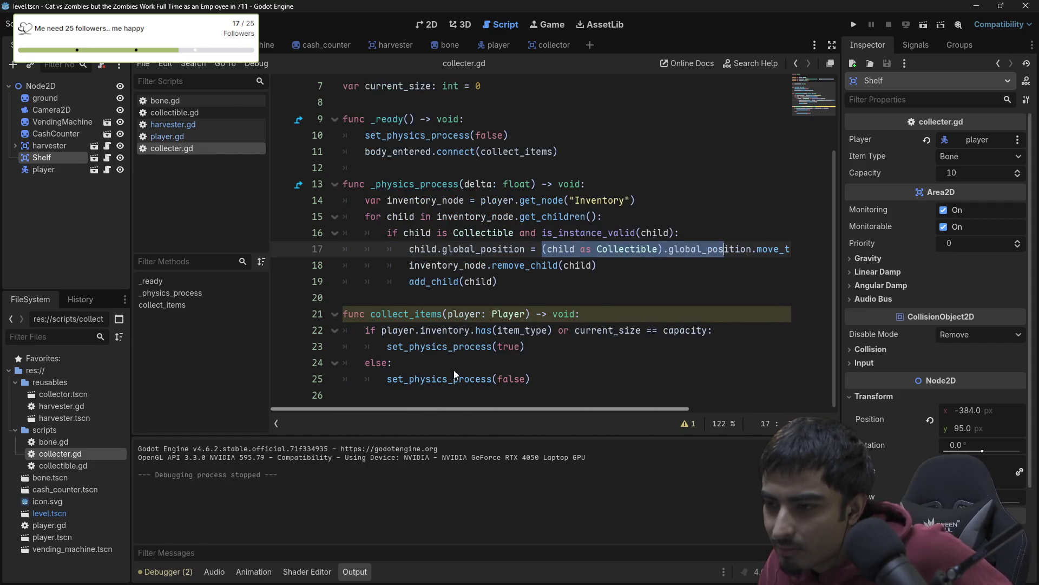
pyautogui.hscroll(5, 501, 368)
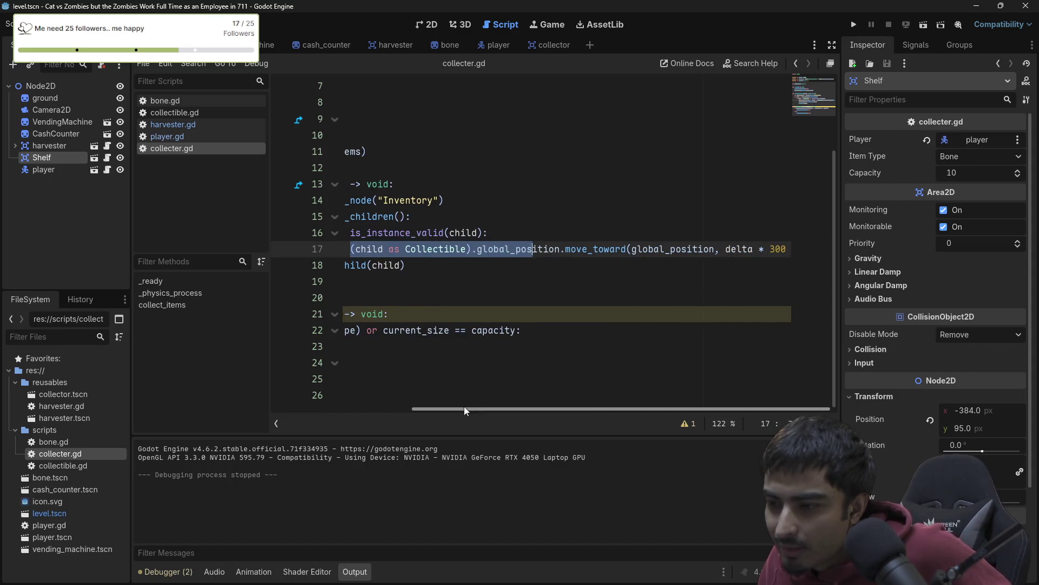
pyautogui.hscroll(-5, 469, 379)
pyautogui.moveTo(393, 265); pyautogui.dragTo(484, 287)
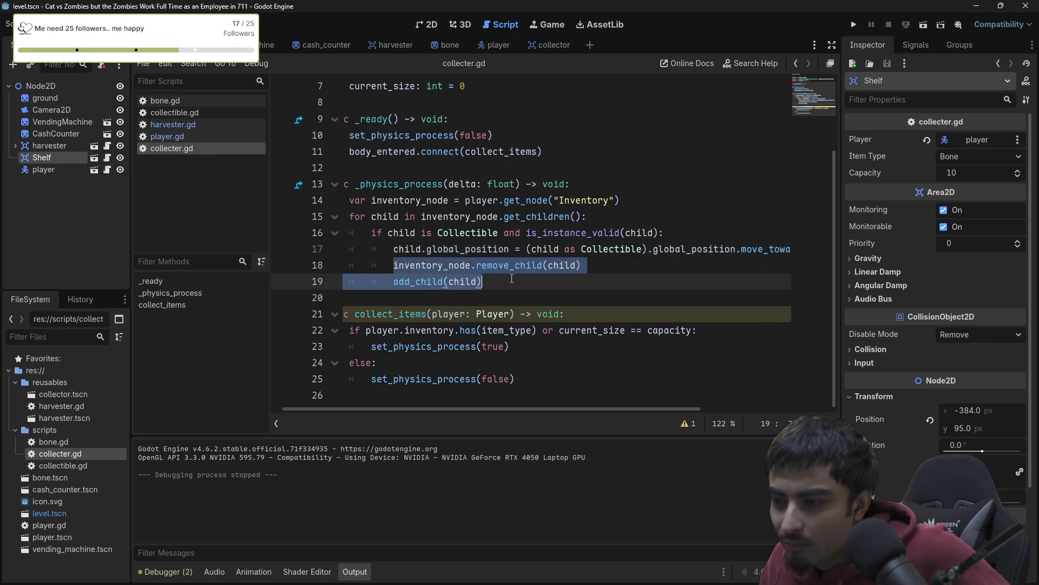
pyautogui.moveTo(464, 281)
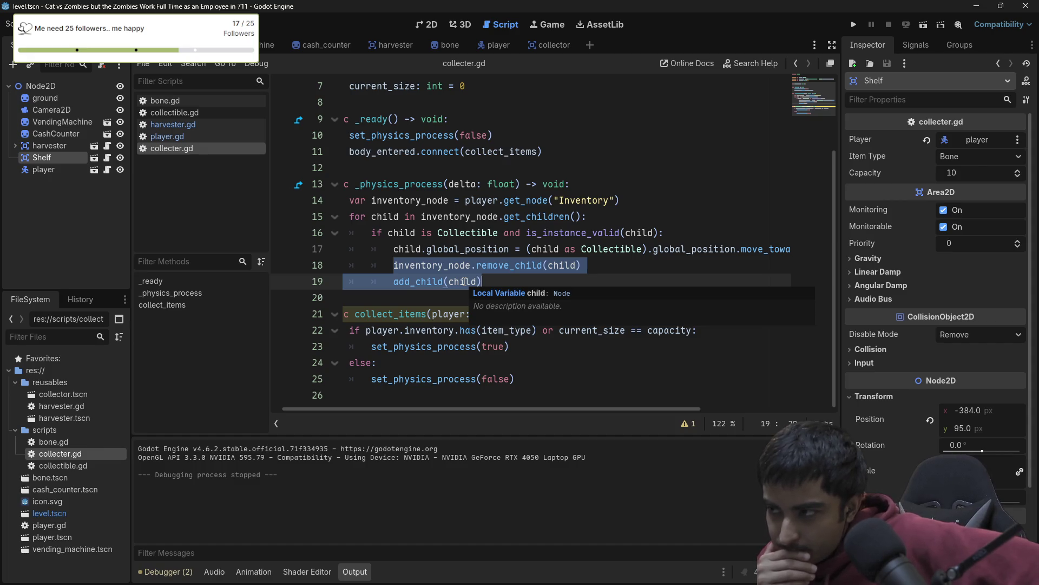
pyautogui.click(852, 25)
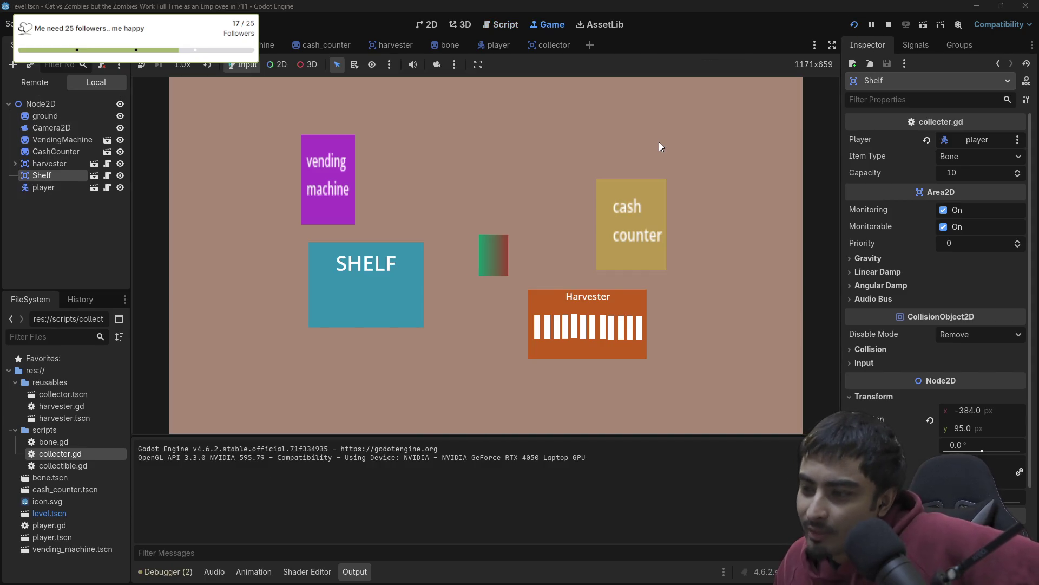
# - Collect bones at the Harvester, carry them onto the SHELF, and walk across it and back
pyautogui.press('Right')
pyautogui.press('Down')
pyautogui.press('Left')
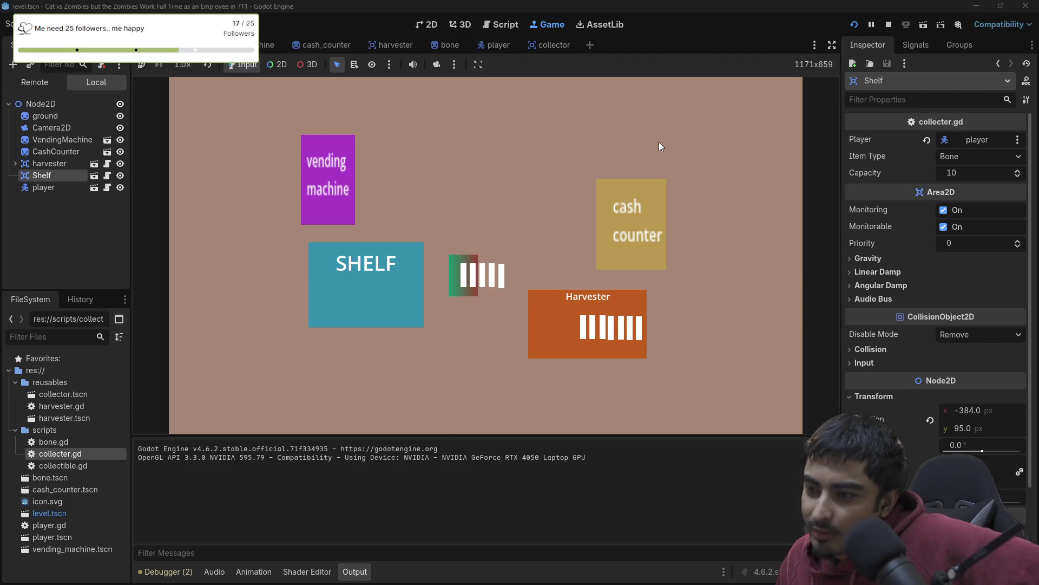
pyautogui.press('Left')
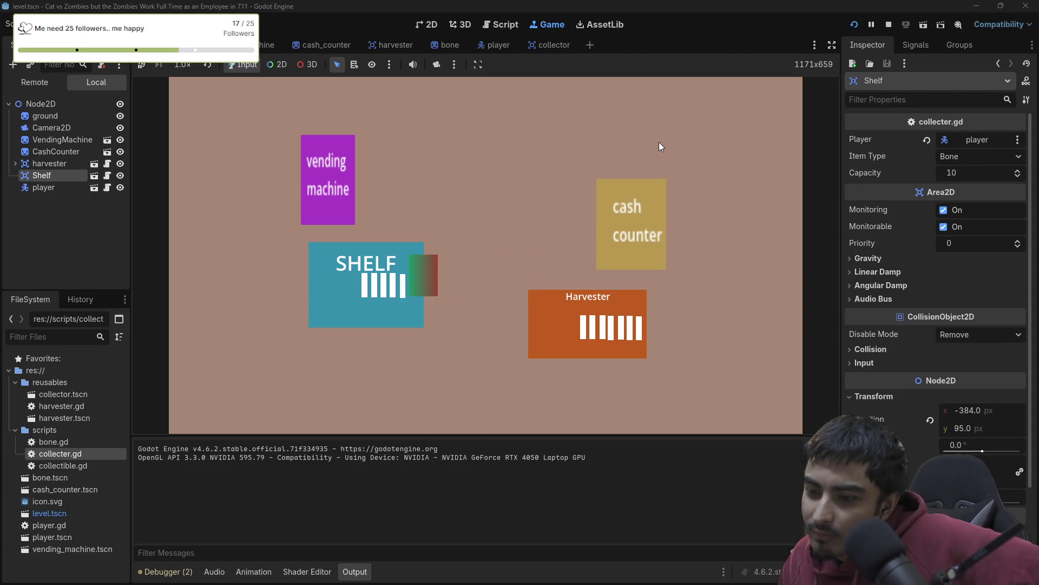
pyautogui.press('Left')
pyautogui.press('Right')
pyautogui.press('Up')
# - Walk back to the Harvester, move around and above it, then stop the game
pyautogui.press('Right')
pyautogui.press('Down')
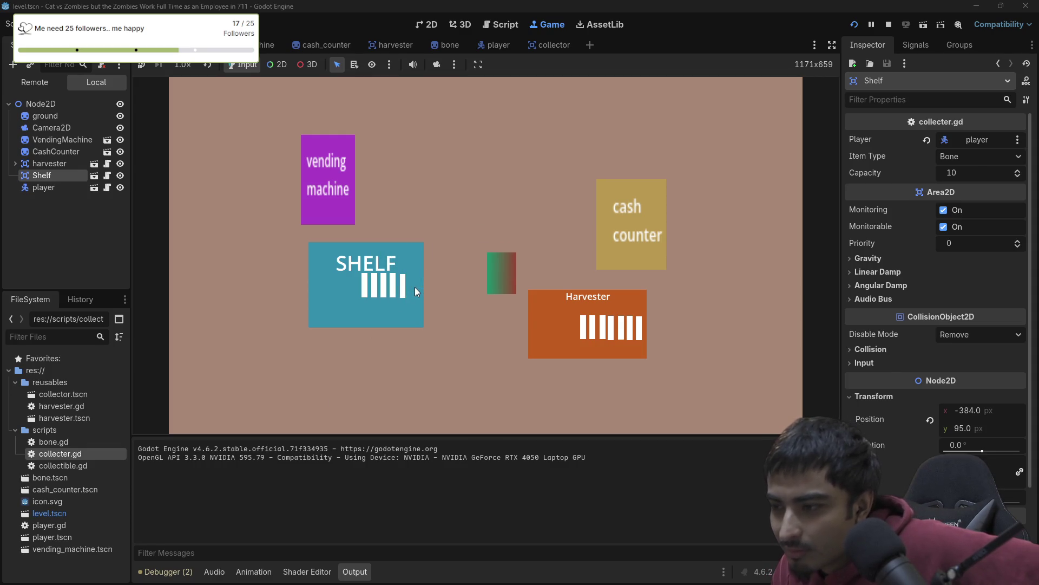
pyautogui.press('Up')
pyautogui.press('Left')
pyautogui.press('Down')
pyautogui.press('Right')
pyautogui.press('Left')
pyautogui.press('Up')
pyautogui.press('Right')
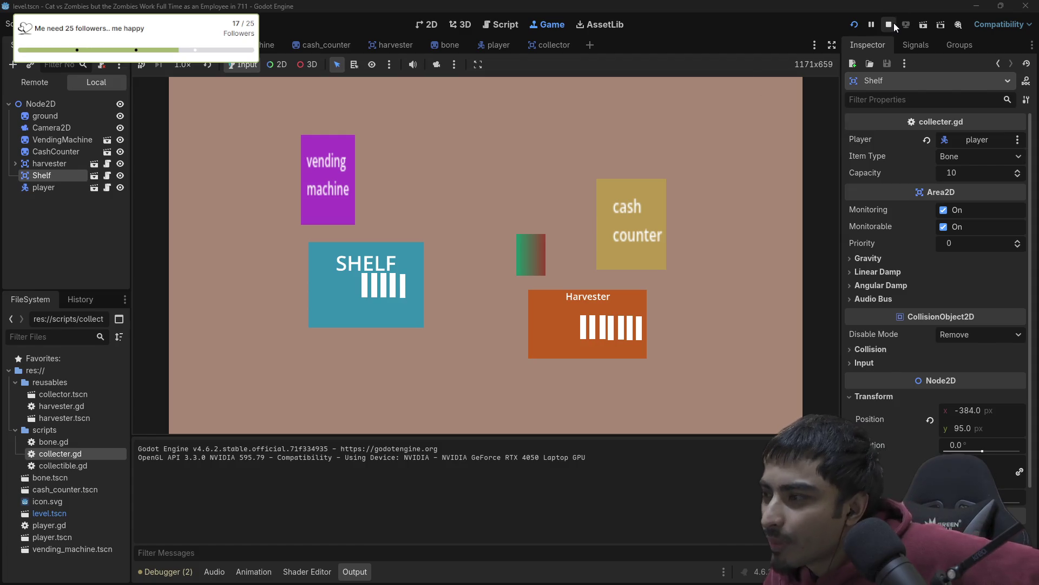
pyautogui.click(889, 24)
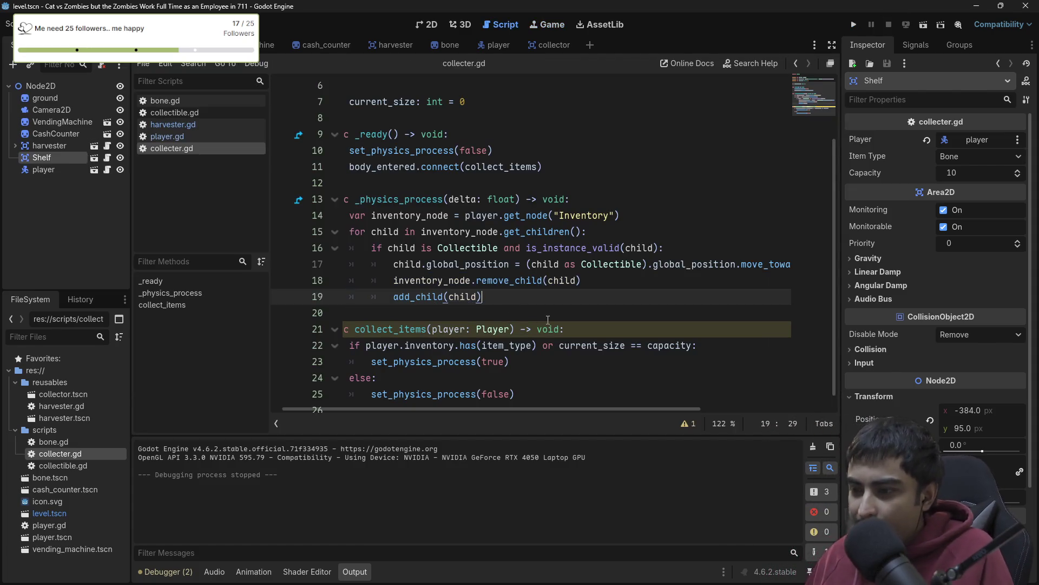
# - Discard an accidental 'player' line below add_child(child) and save collecter.gd
pyautogui.press('Return')
pyautogui.write('player')
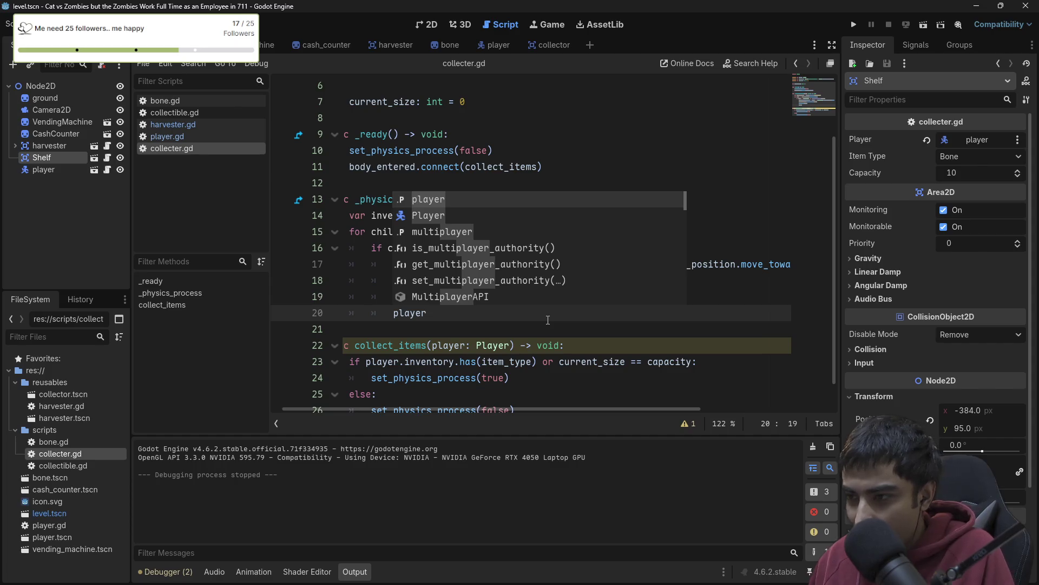
pyautogui.press('BackSpace')
pyautogui.press('BackSpace')
pyautogui.press('BackSpace')
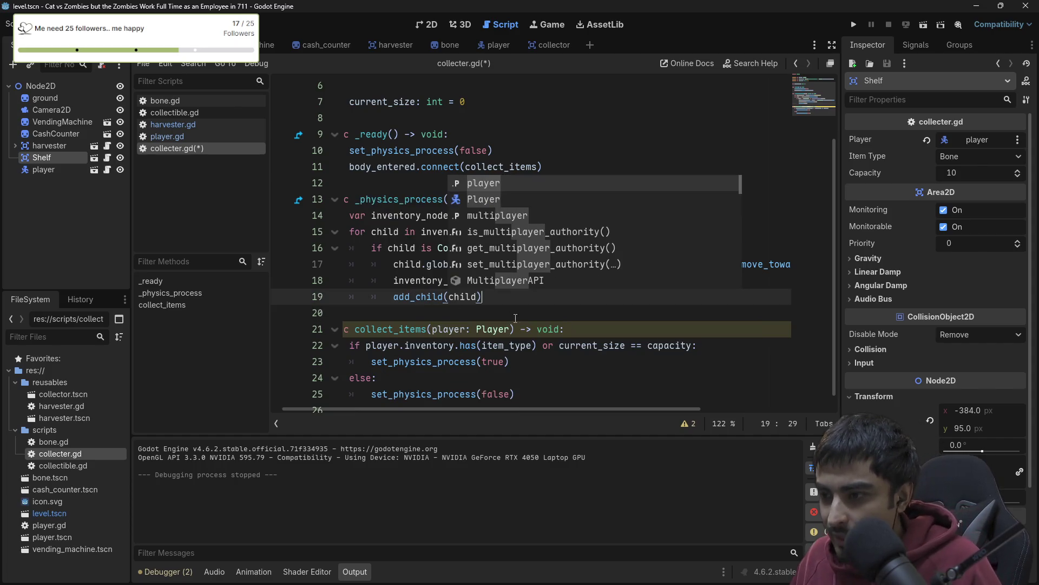
pyautogui.press('Escape')
pyautogui.hotkey('ctrl', 's')
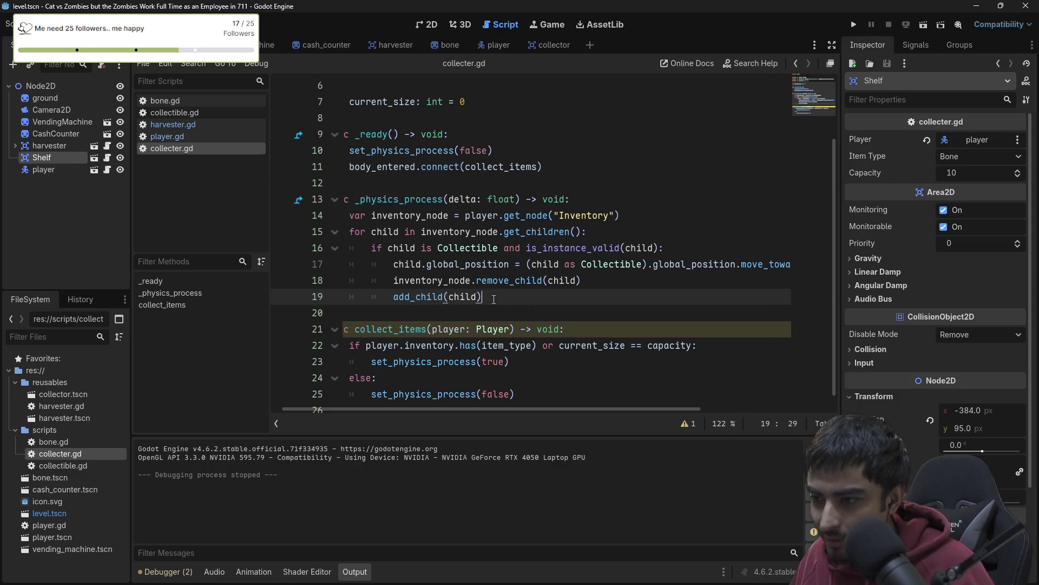
# - Detach the script editor into its own floating window, caret on the remove_child line
pyautogui.moveTo(494, 299); pyautogui.dragTo(394, 281)
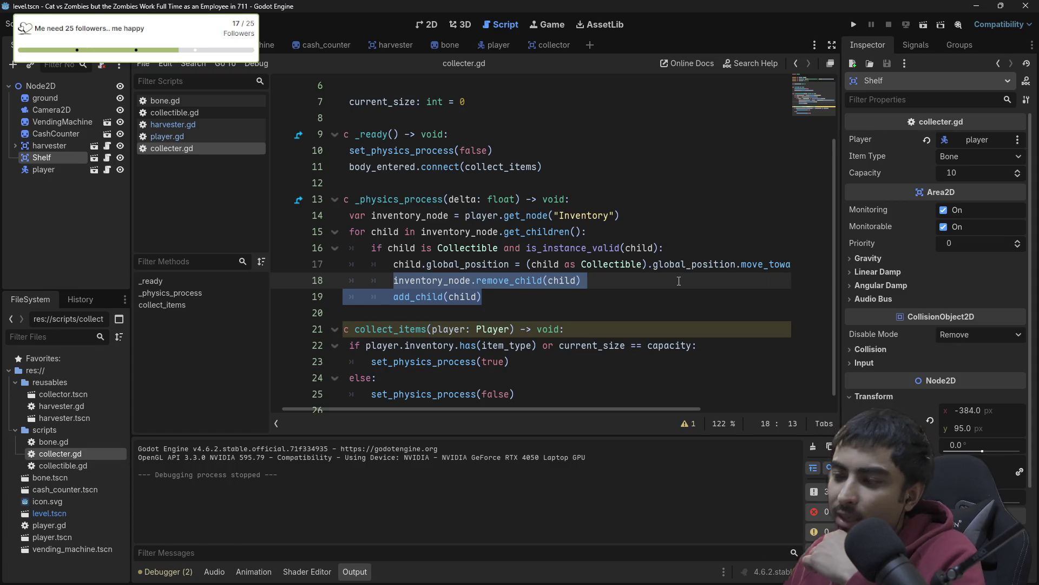
pyautogui.click(604, 264)
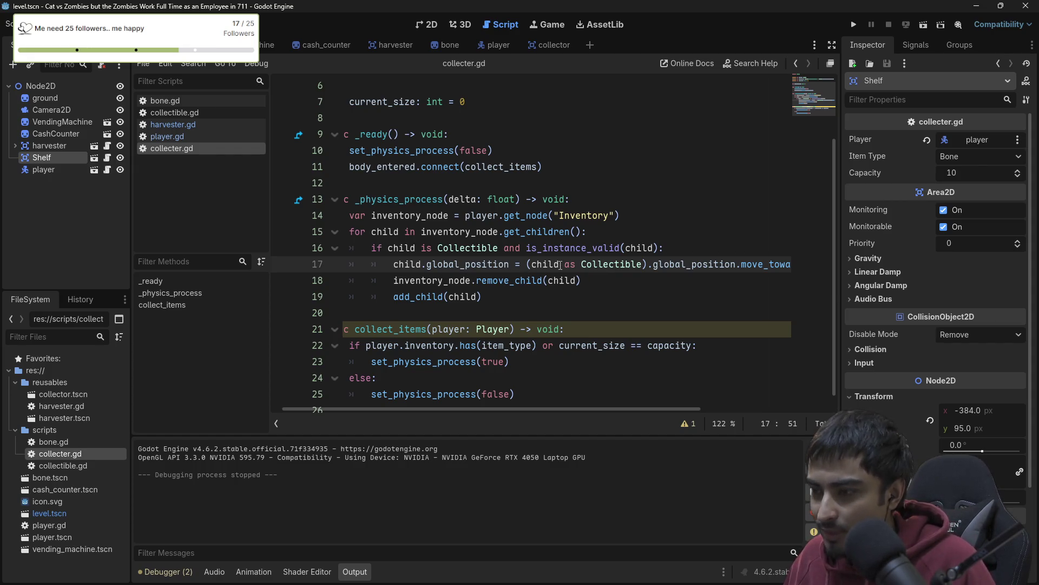
pyautogui.click(830, 63)
pyautogui.click(423, 322)
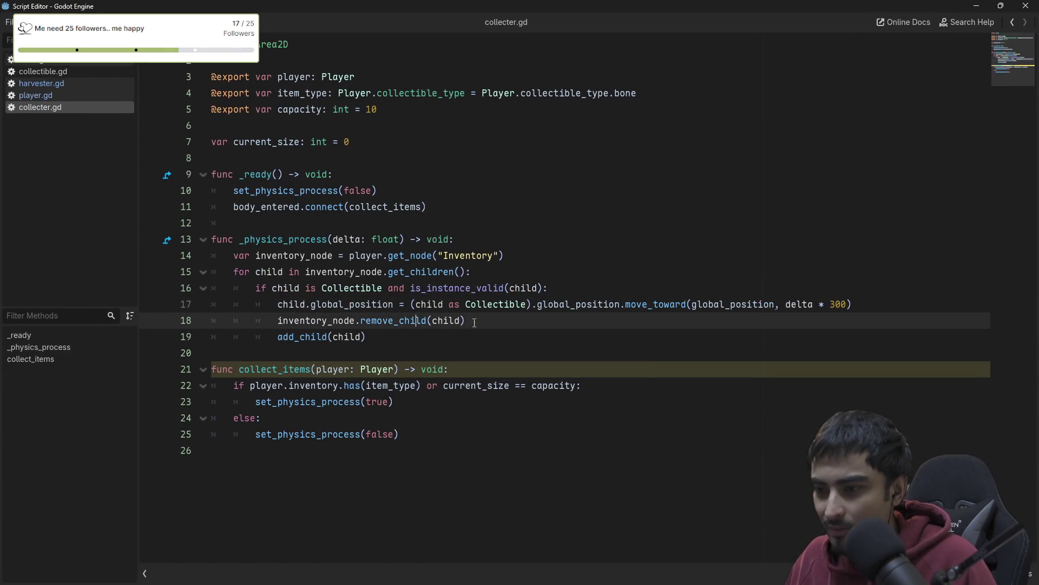
# - Turn line 16 into an early-exit guard using 'not' and 'or not', followed by return
pyautogui.click(319, 287)
pyautogui.write('not')
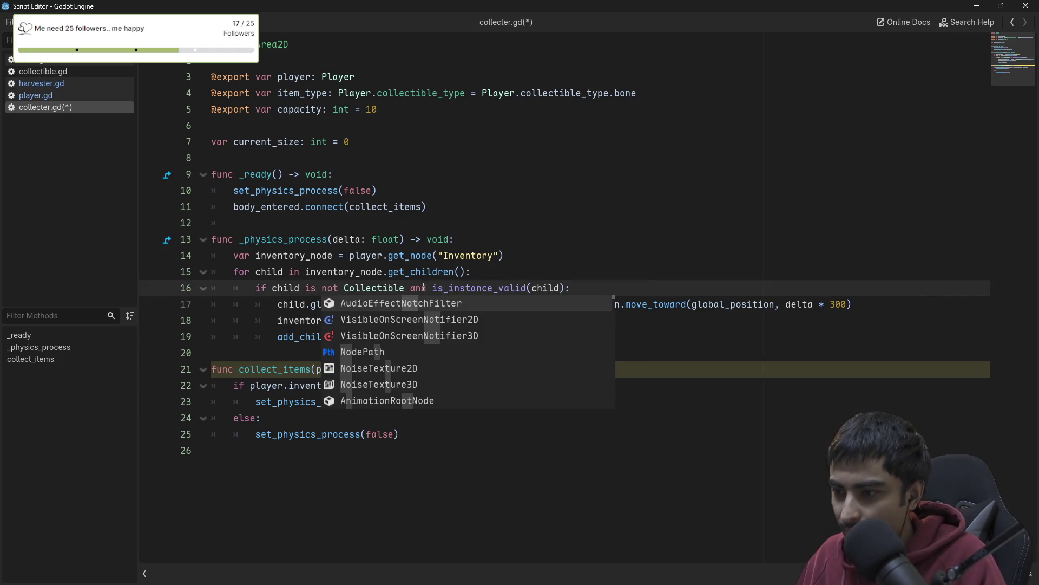
pyautogui.doubleClick(418, 288)
pyautogui.write('or')
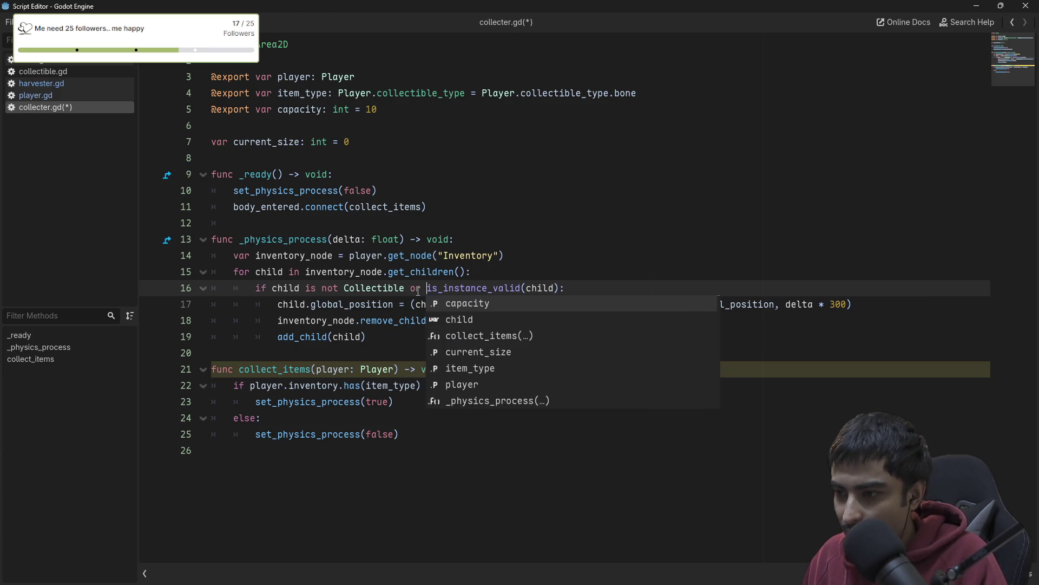
pyautogui.write(' not')
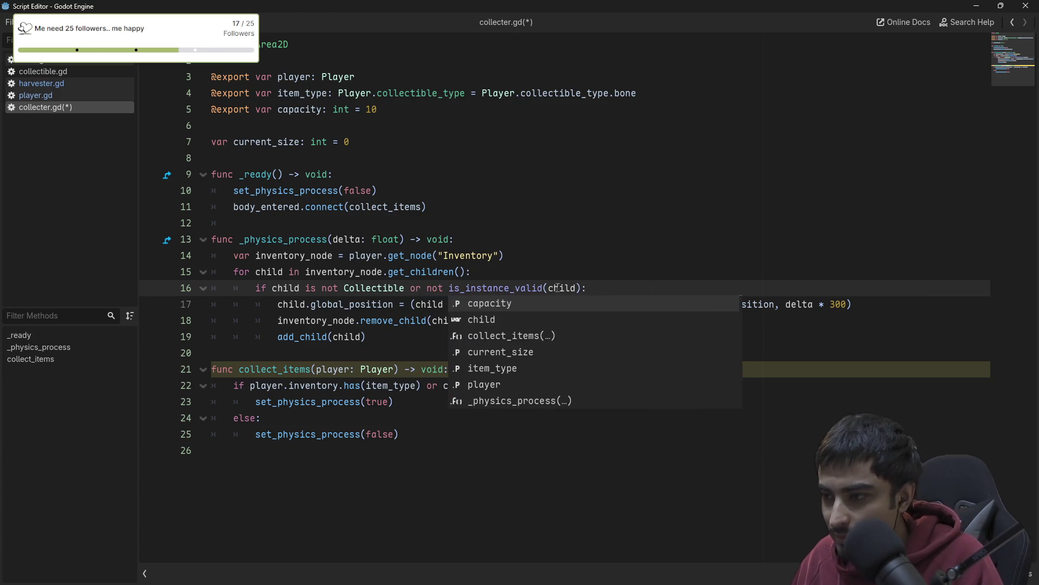
pyautogui.click(592, 285)
pyautogui.press('Return')
pyautogui.write('return')
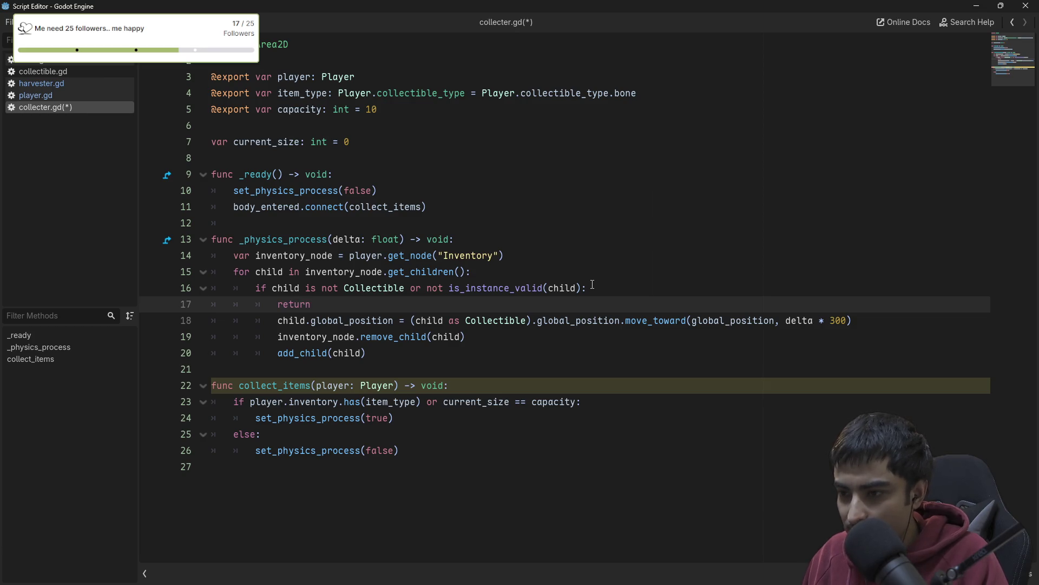
pyautogui.press('Return')
# - Outdent the lines after return one level and delete the blank line beneath it
pyautogui.press('Down')
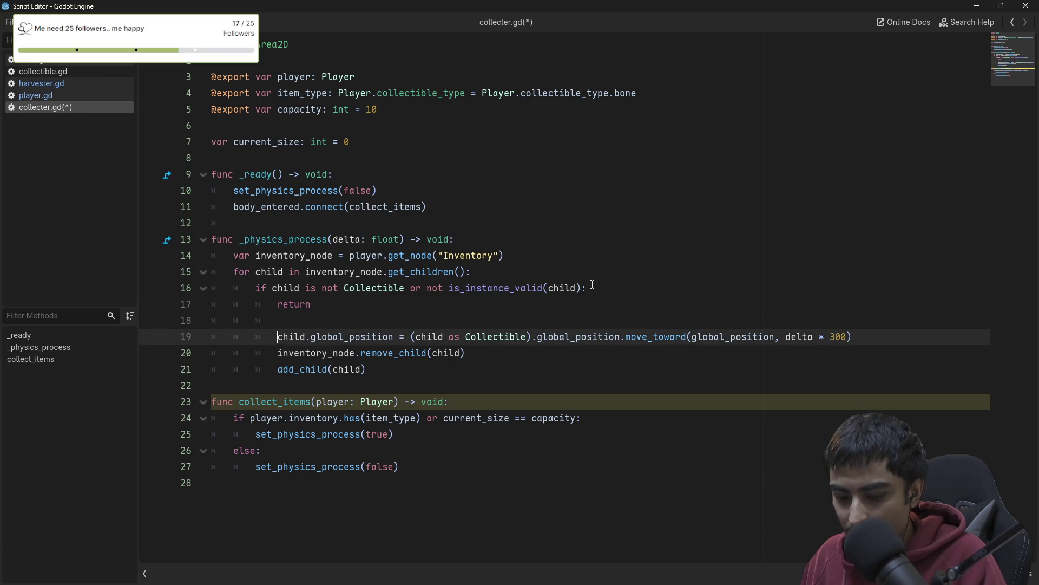
pyautogui.hotkey('shift', 'Tab')
pyautogui.press('Down')
pyautogui.hotkey('shift', 'Down')
pyautogui.hotkey('shift', 'Tab')
pyautogui.hotkey('shift', 'Tab')
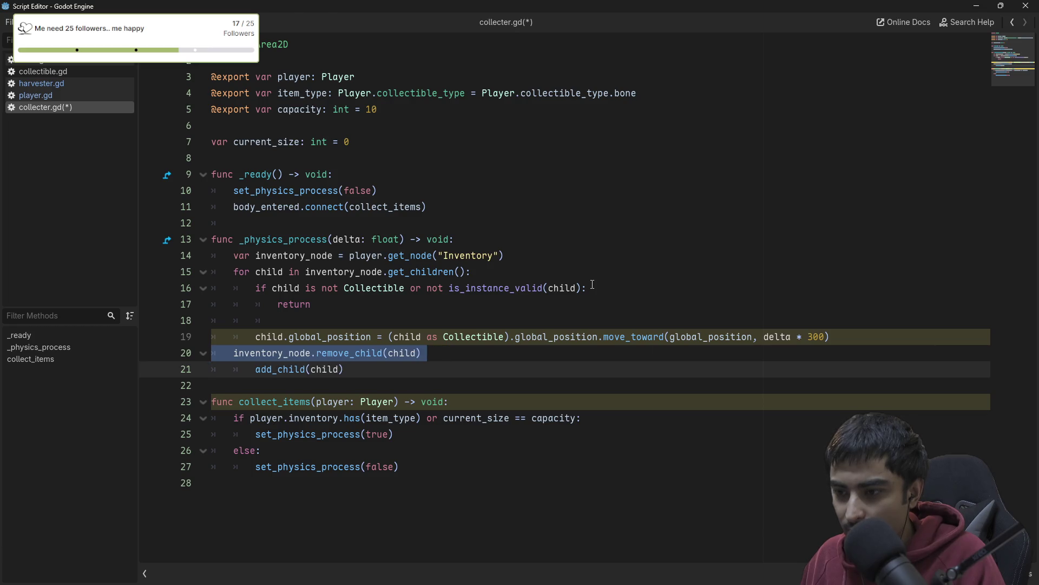
pyautogui.press('Tab')
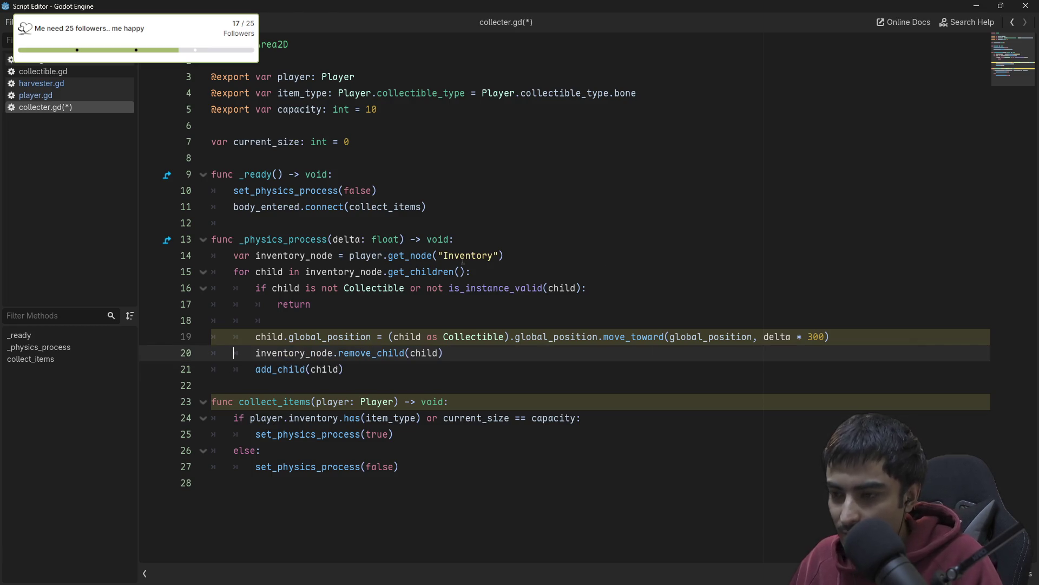
pyautogui.click(470, 304)
pyautogui.click(479, 320)
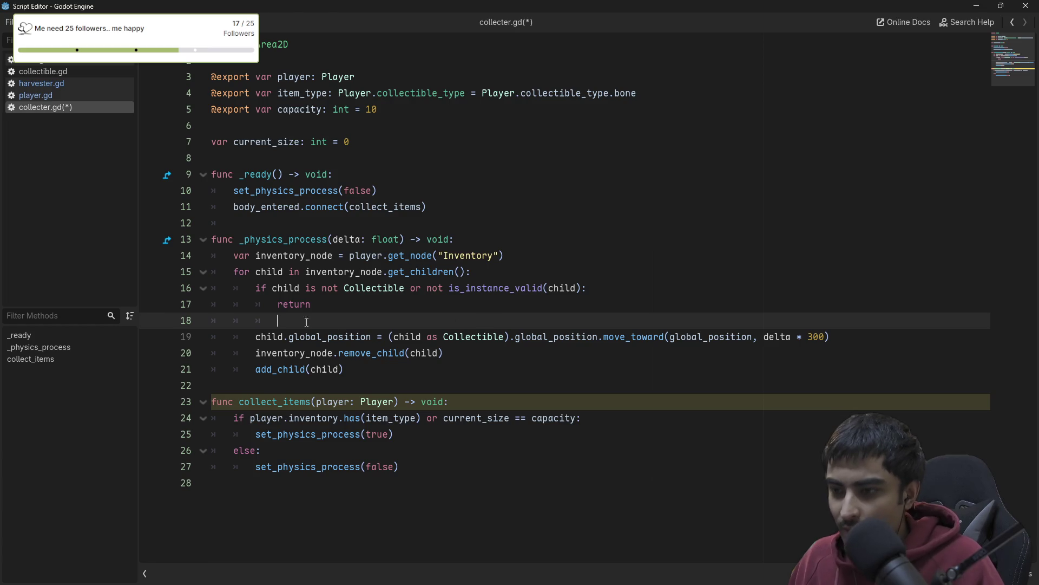
pyautogui.moveTo(277, 320)
pyautogui.mouseDown()
pyautogui.moveTo(276, 304)
pyautogui.moveTo(65, 285)
pyautogui.moveTo(130, 320)
pyautogui.moveTo(128, 289)
pyautogui.mouseUp()
pyautogui.click(267, 322)
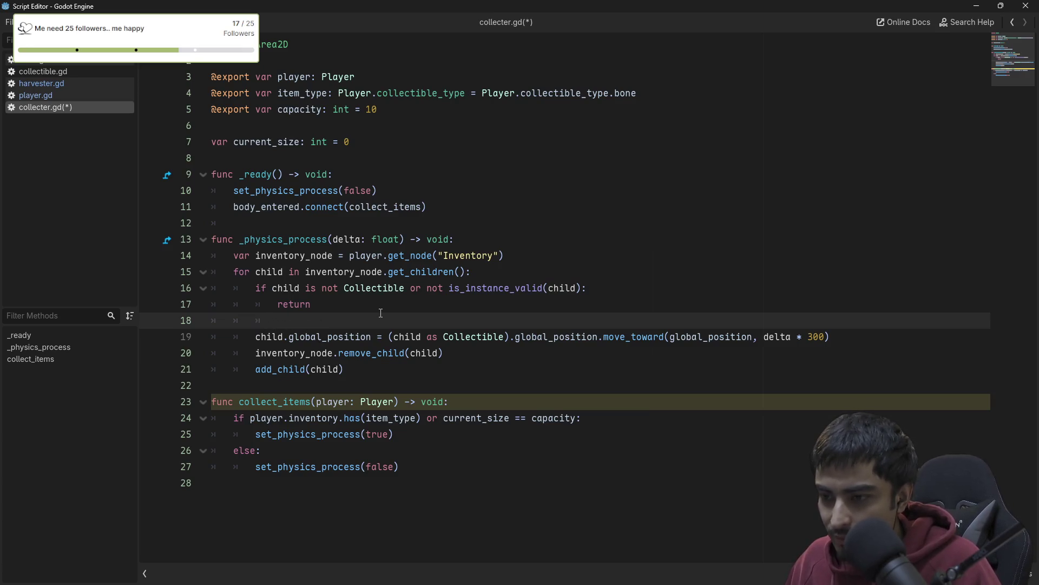
pyautogui.press('BackSpace')
pyautogui.press('BackSpace')
pyautogui.press('BackSpace')
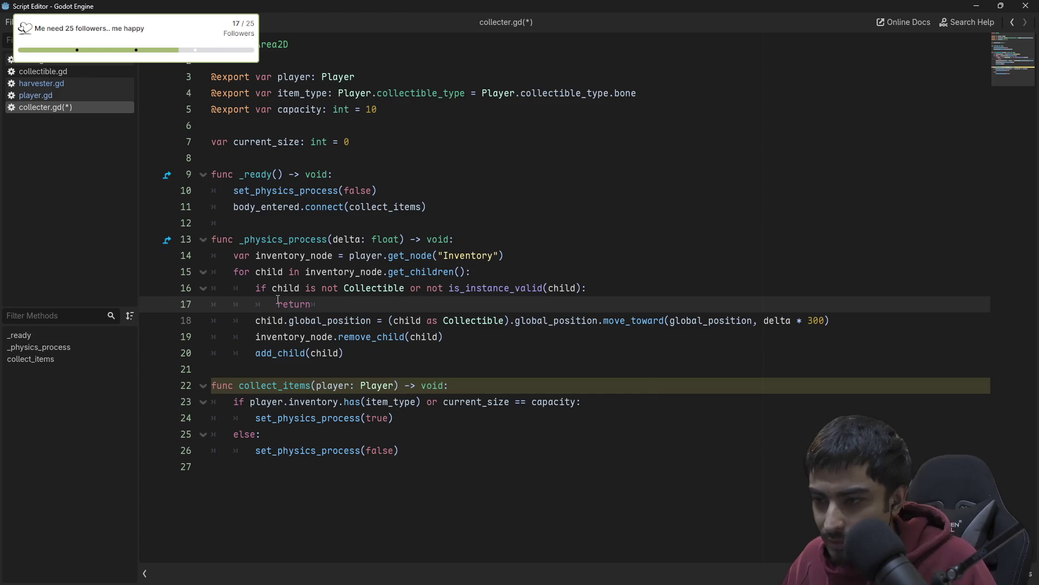
pyautogui.moveTo(251, 318); pyautogui.dragTo(389, 360)
pyautogui.click(360, 353)
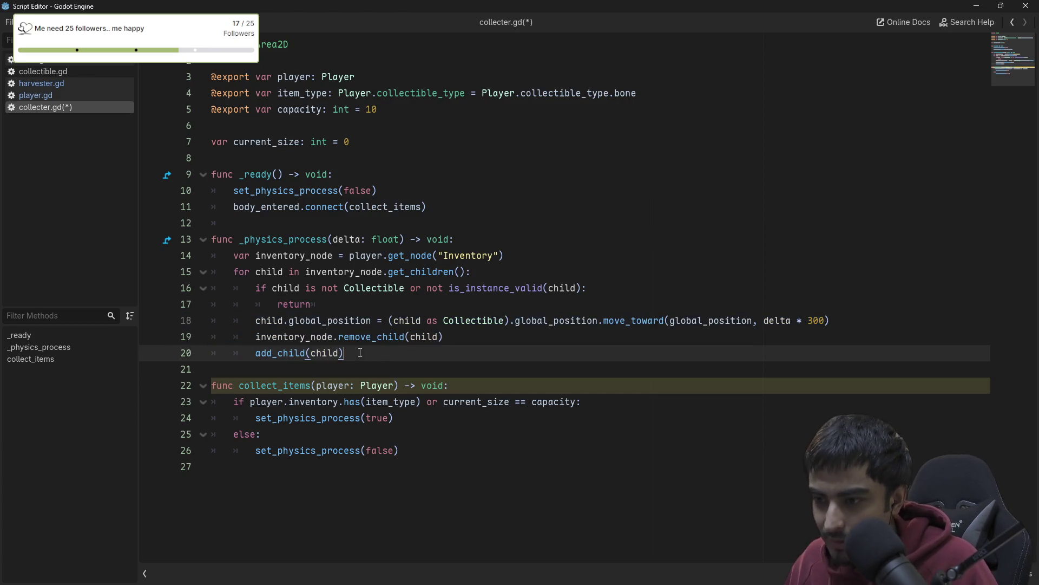
# - Add 'if global_position.distance_to(child.global_position) <= 10:' below the move_toward line
pyautogui.click(723, 320)
pyautogui.press('End')
pyautogui.press('Return')
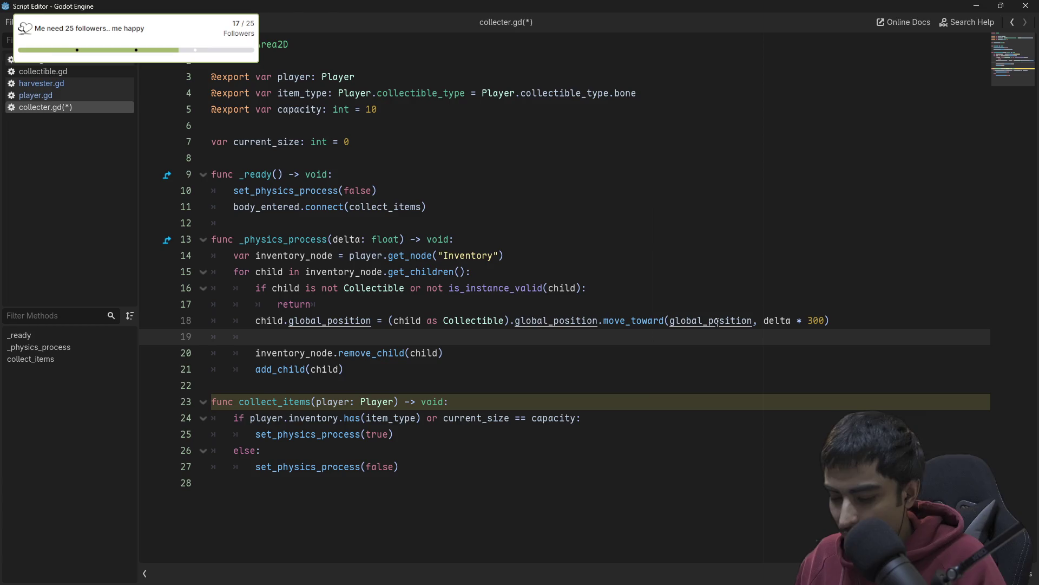
pyautogui.write('if child.')
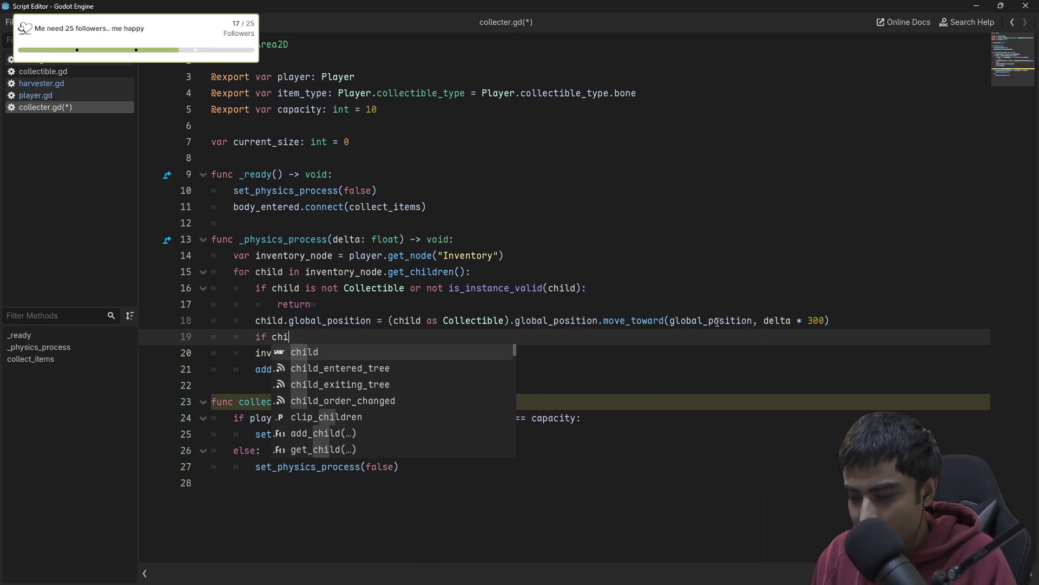
pyautogui.write('g')
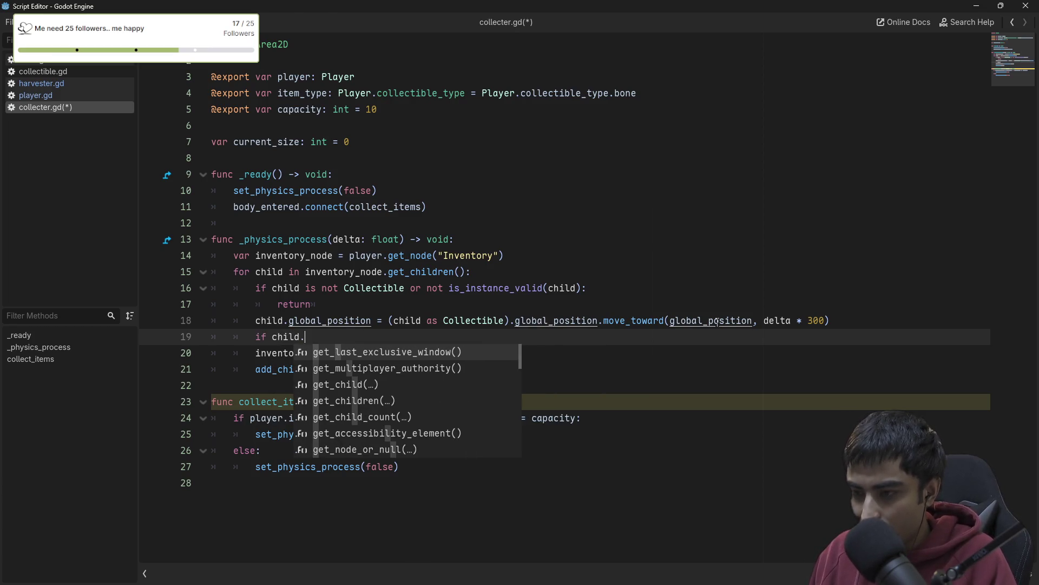
pyautogui.press('BackSpace')
pyautogui.press('BackSpace')
pyautogui.press('BackSpace')
pyautogui.write('global')
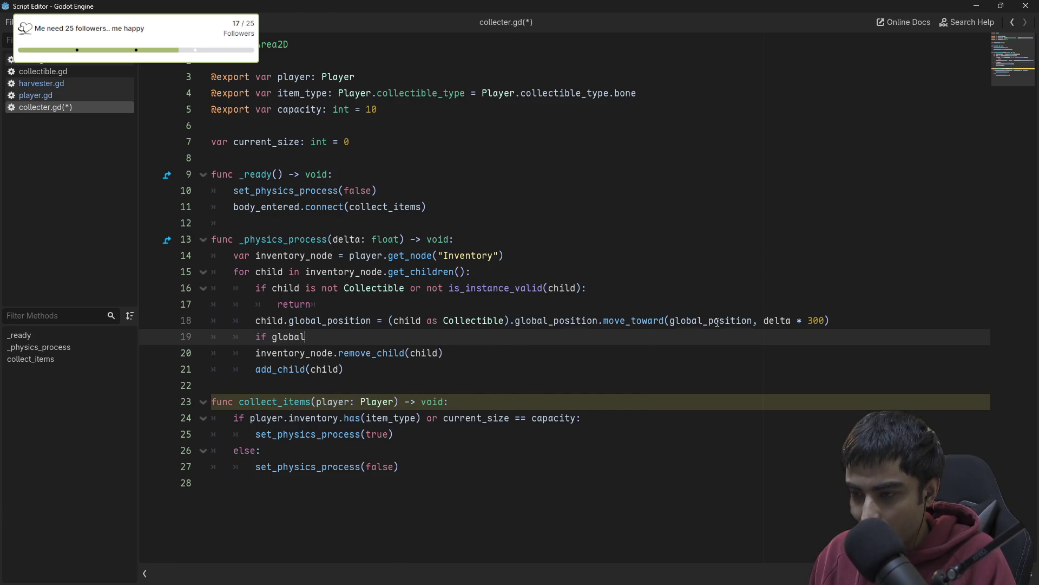
pyautogui.press('Return')
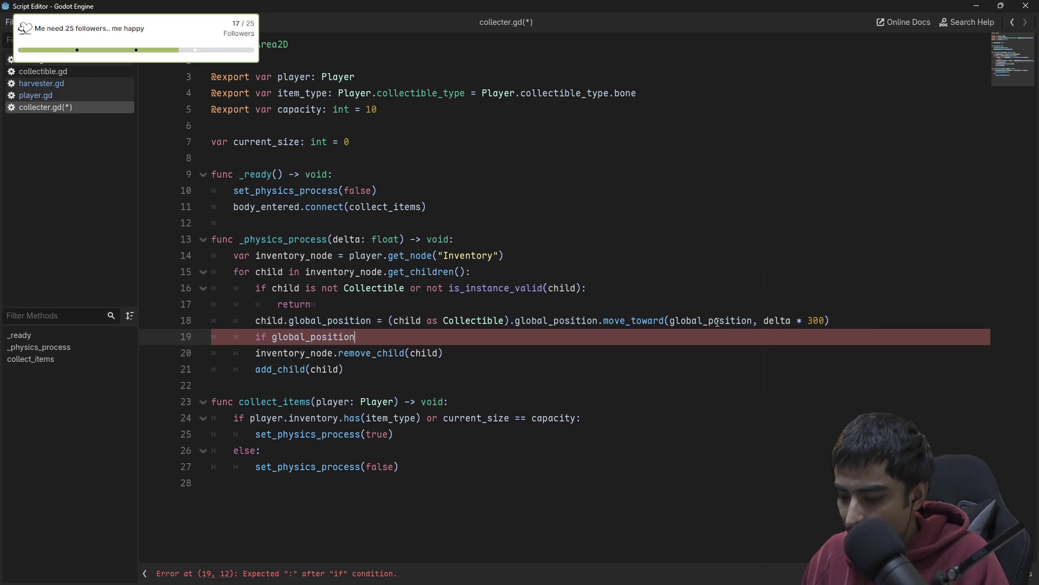
pyautogui.write('.dis')
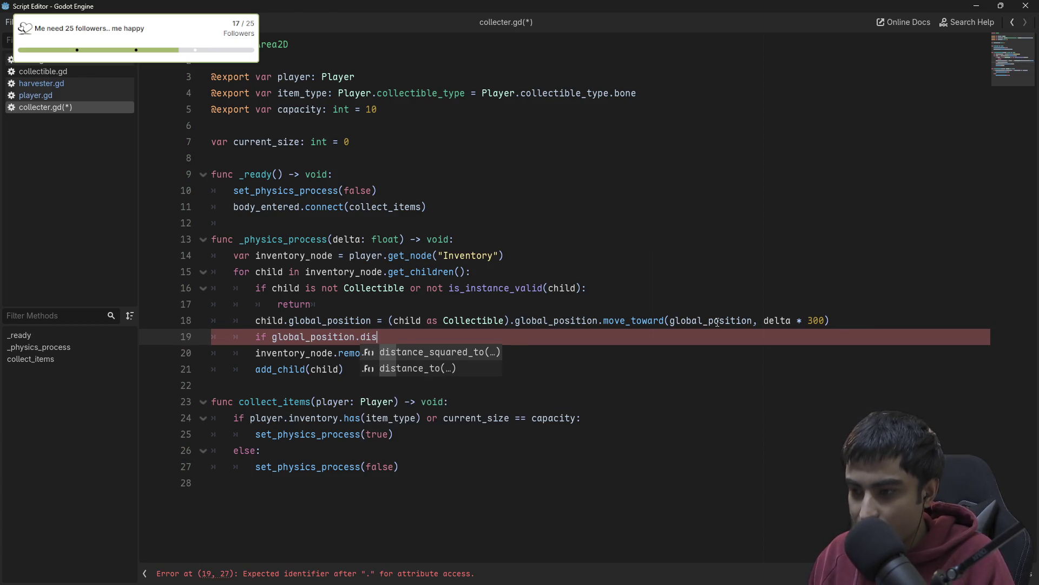
pyautogui.press('Down')
pyautogui.press('Return')
pyautogui.write('child')
pyautogui.write('.global_')
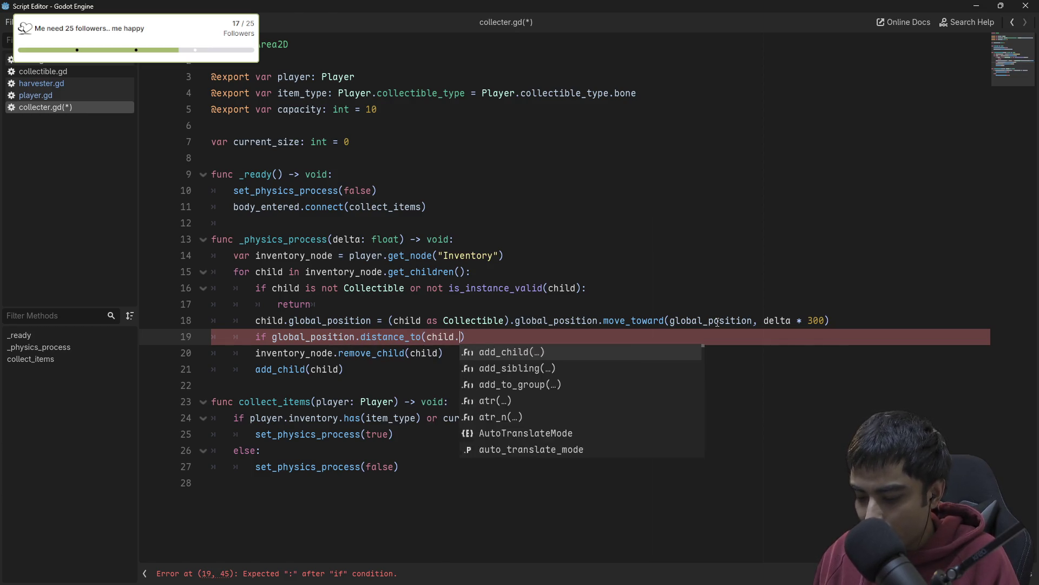
pyautogui.write('po')
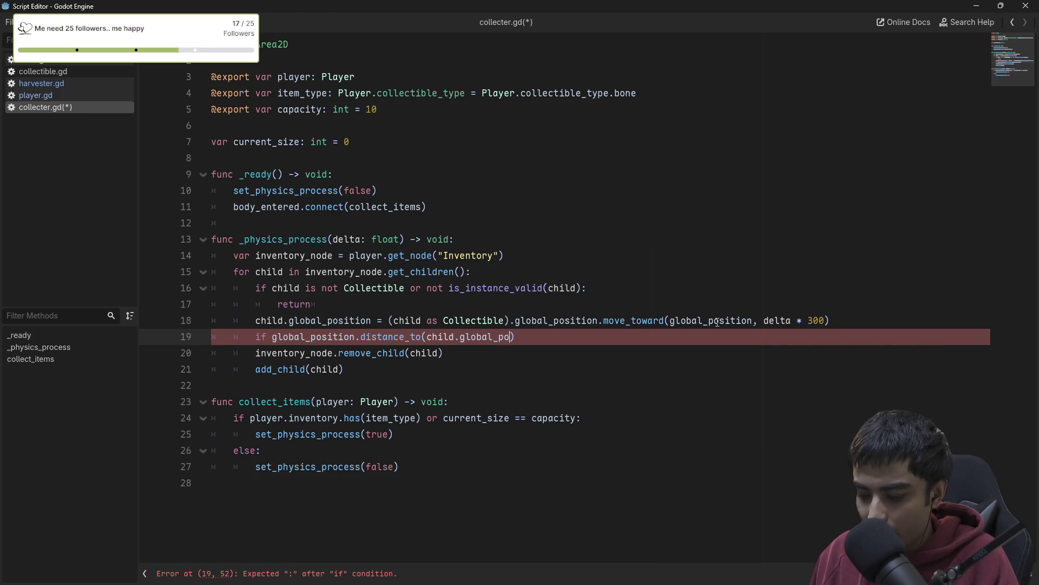
pyautogui.write('sition) ')
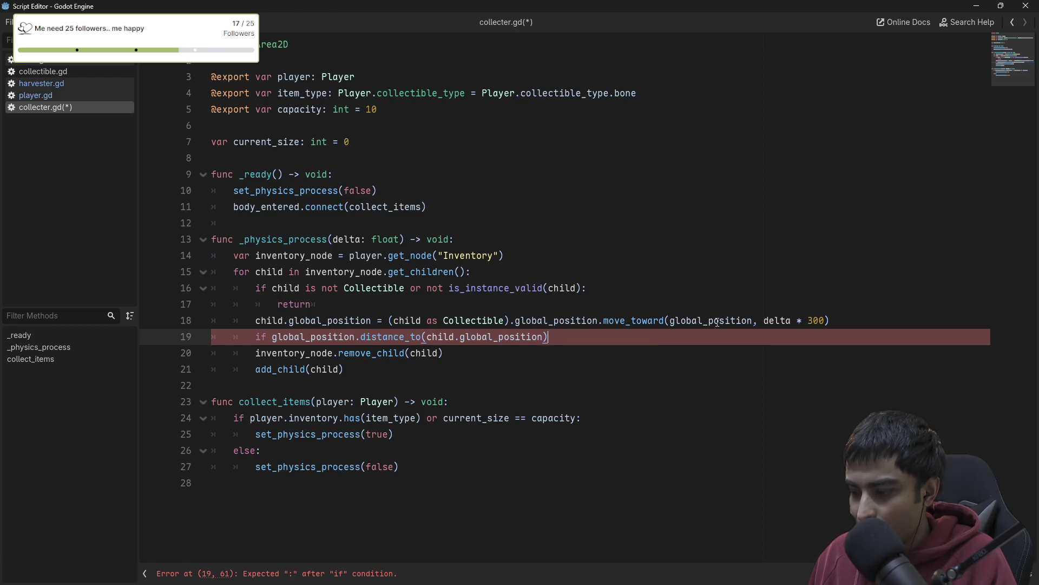
pyautogui.write('<= ')
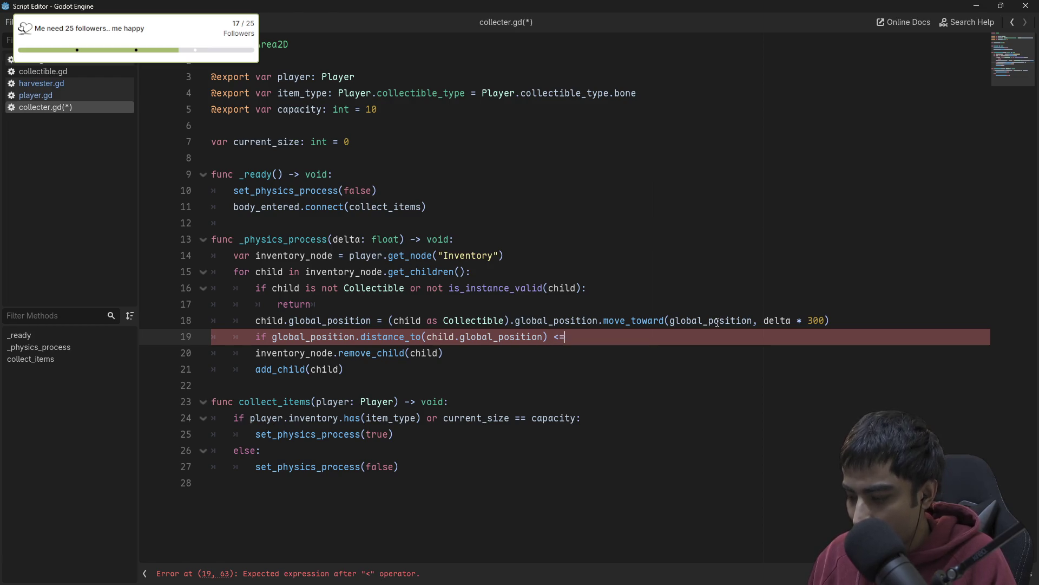
pyautogui.write('10')
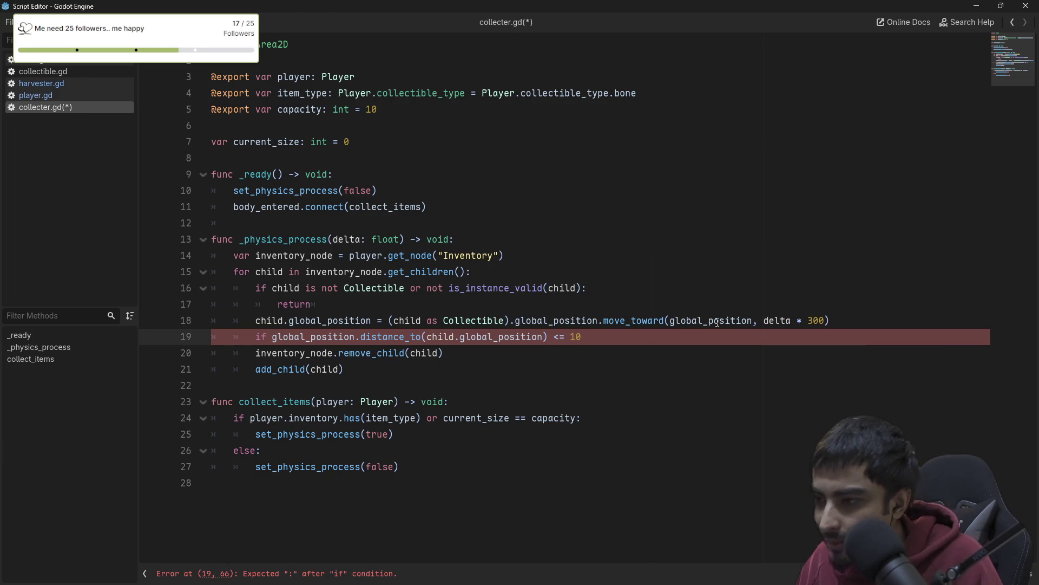
# - Indent remove_child and add_child under the distance check and open a new line after add_child
pyautogui.moveTo(256, 352); pyautogui.dragTo(356, 368)
pyautogui.press('Tab')
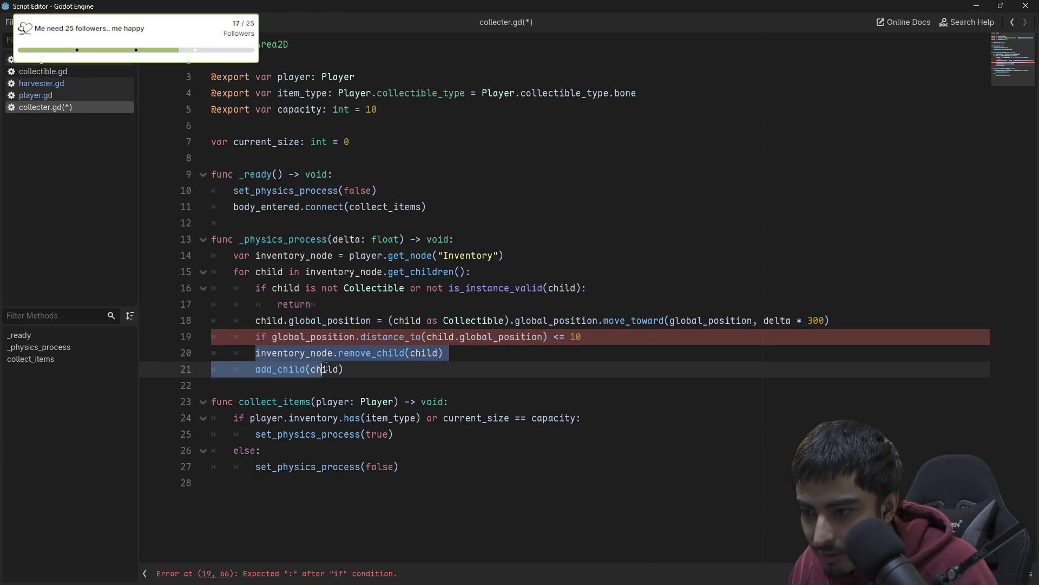
pyautogui.click(597, 338)
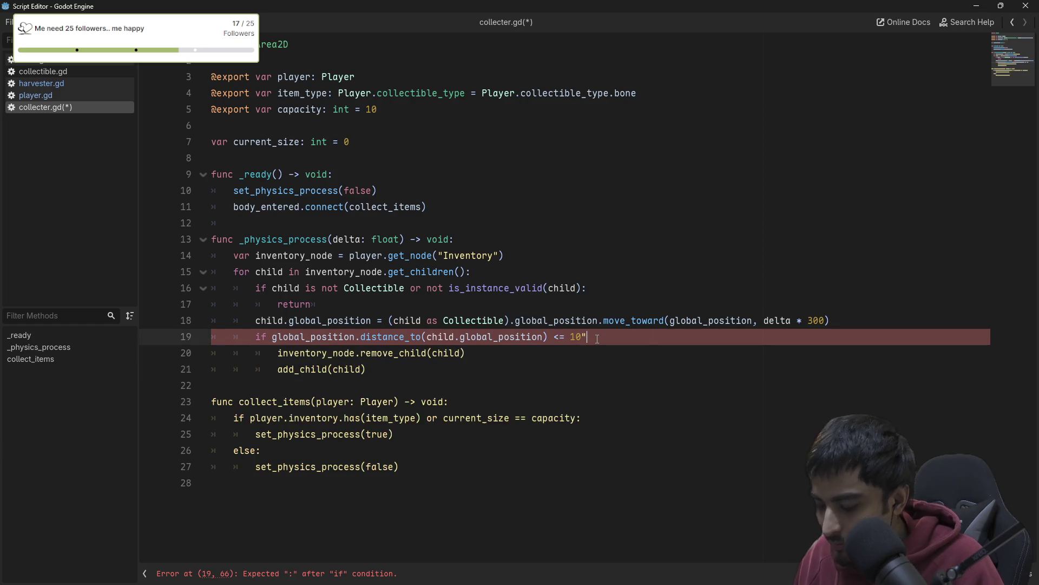
pyautogui.write(':')
pyautogui.click(328, 369)
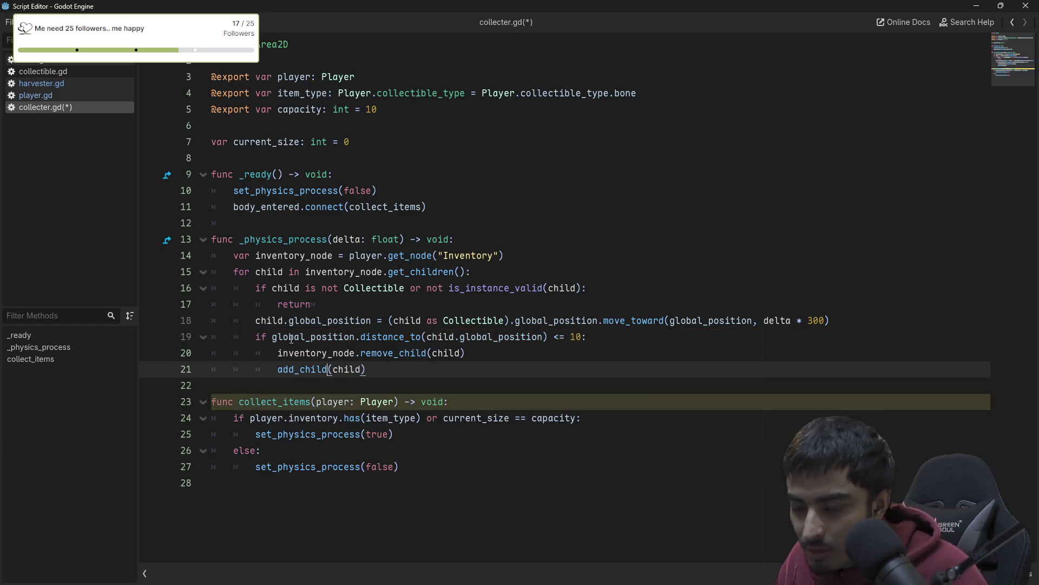
pyautogui.moveTo(270, 337)
pyautogui.mouseDown()
pyautogui.moveTo(357, 369)
pyautogui.moveTo(484, 353)
pyautogui.mouseUp()
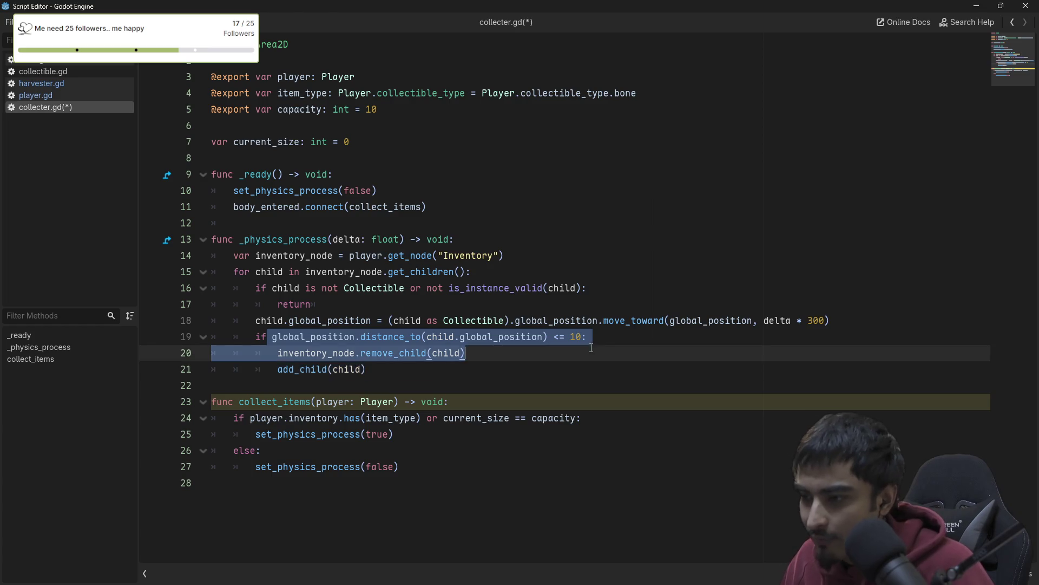
pyautogui.click(416, 370)
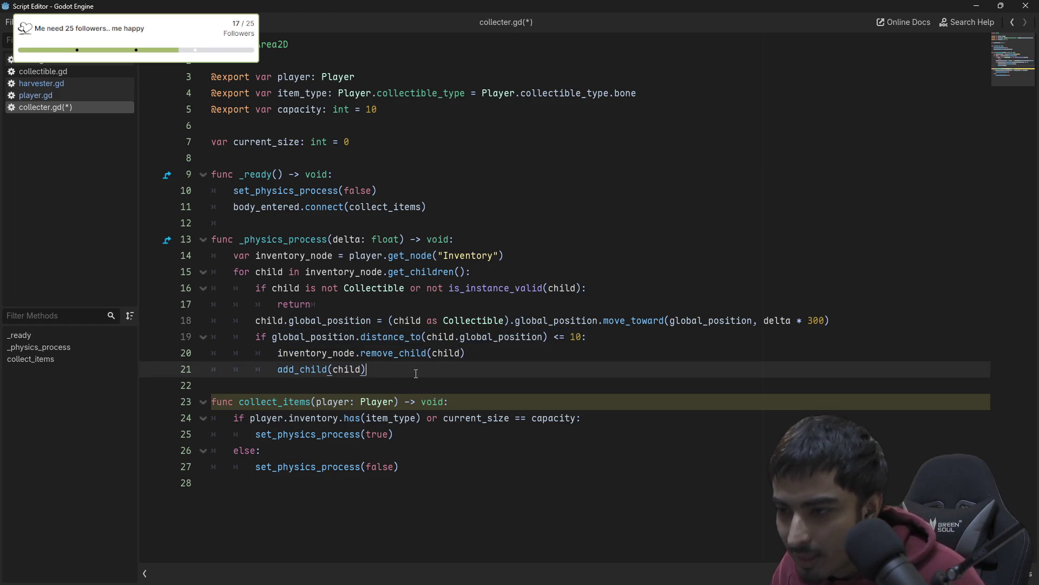
pyautogui.press('Return')
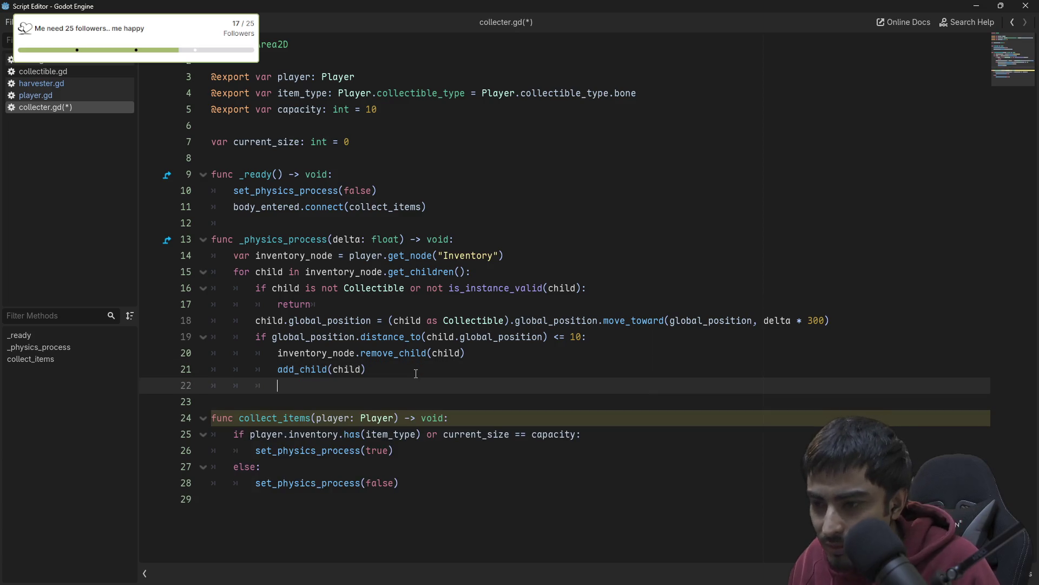
# - Drop a stray 'set' and review the distance check: global_position, threshold 10, remove_child line
pyautogui.write('se')
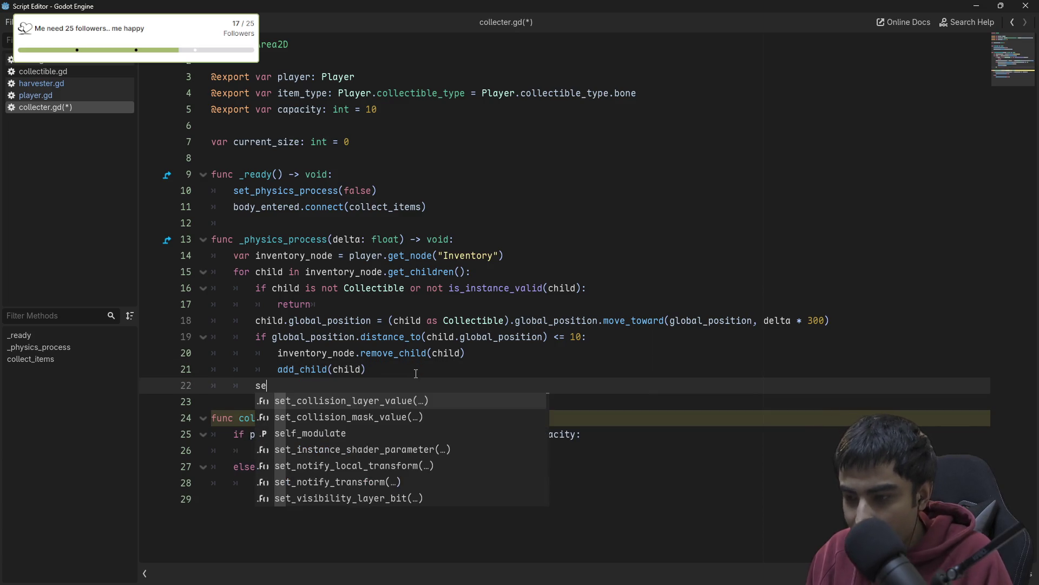
pyautogui.write('t')
pyautogui.press('BackSpace')
pyautogui.press('BackSpace')
pyautogui.press('BackSpace')
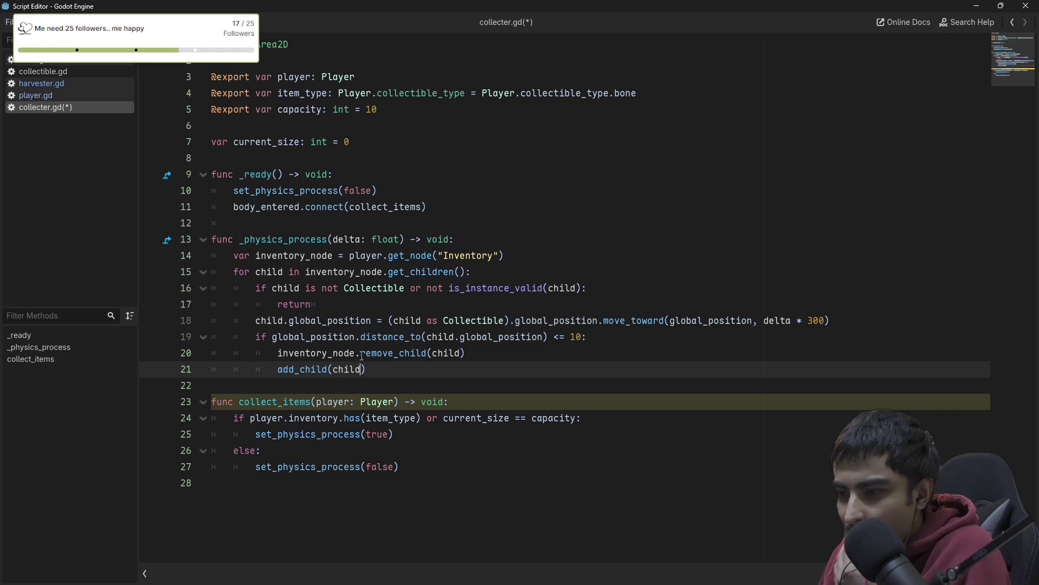
pyautogui.doubleClick(330, 337)
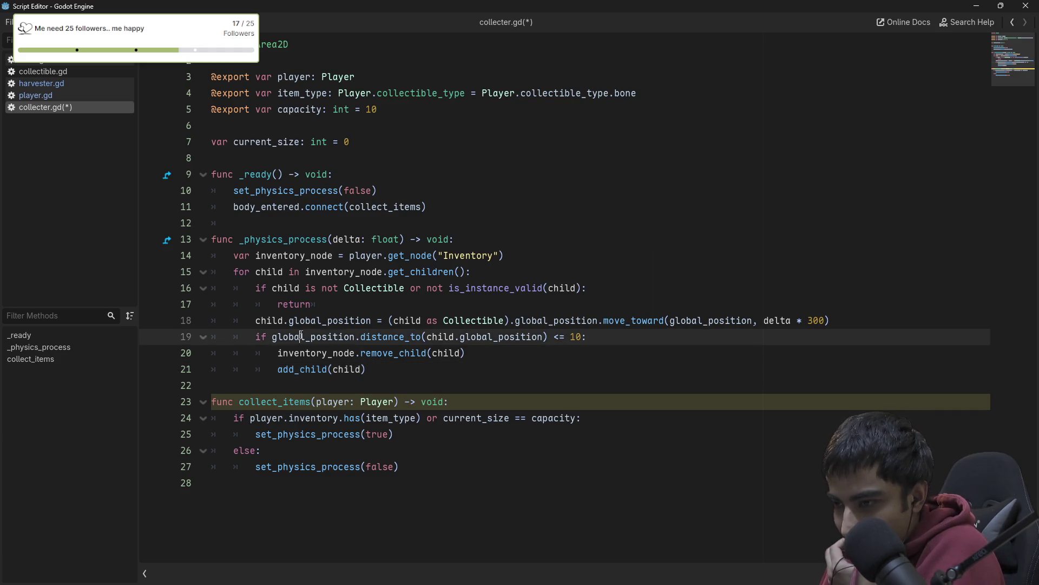
pyautogui.doubleClick(391, 337)
pyautogui.click(450, 337)
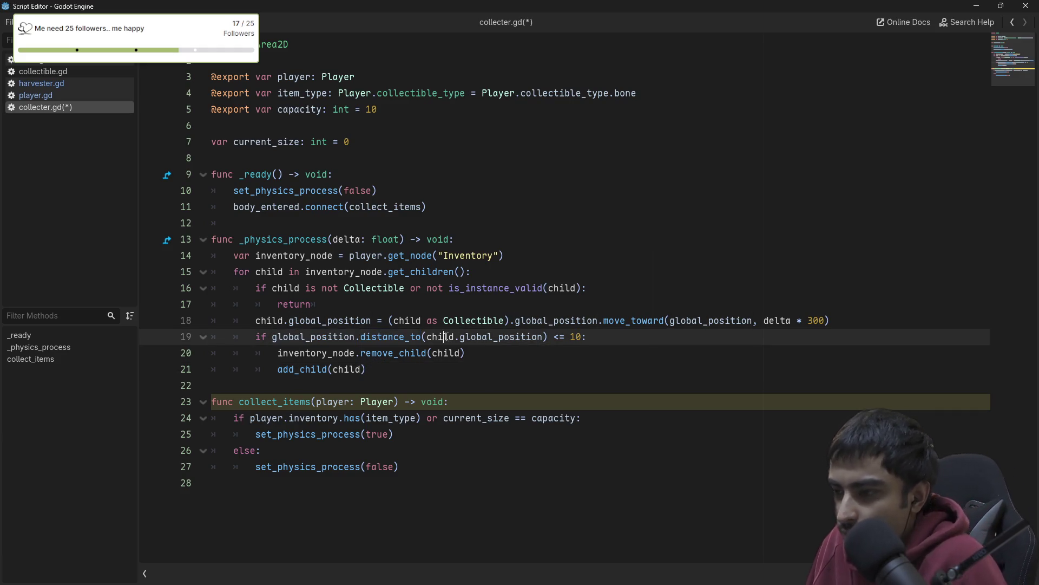
pyautogui.doubleClick(501, 336)
pyautogui.doubleClick(572, 337)
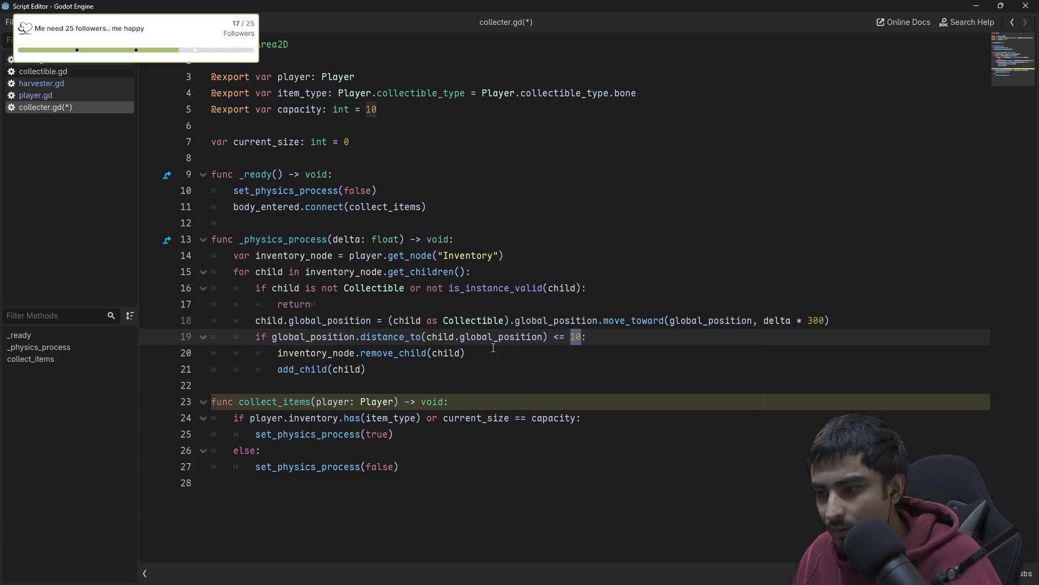
pyautogui.click(313, 352)
pyautogui.doubleClick(296, 355)
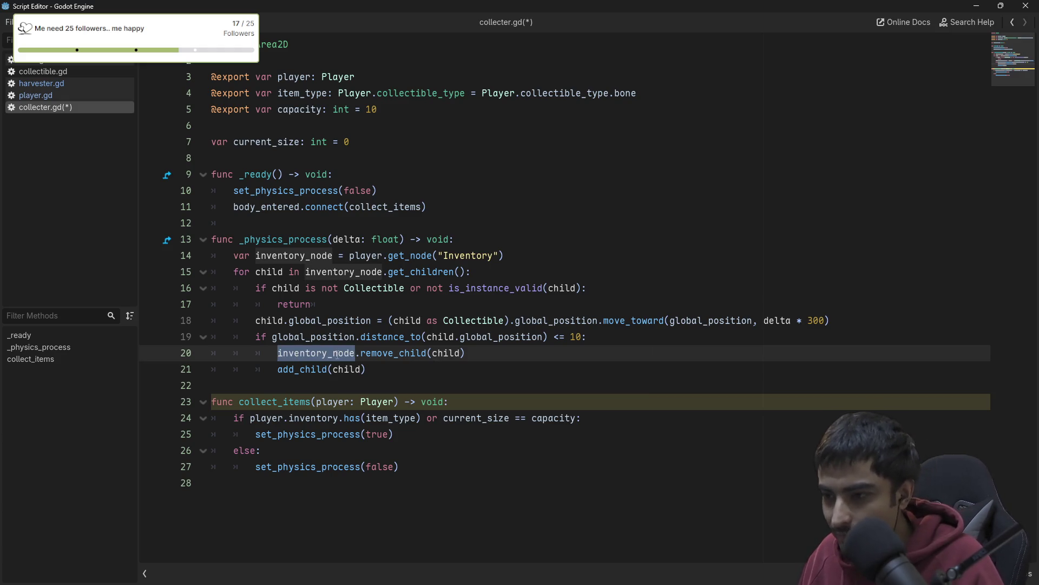
pyautogui.doubleClick(446, 353)
# - Start a new line under add_child(child) beginning with 'player'
pyautogui.click(307, 383)
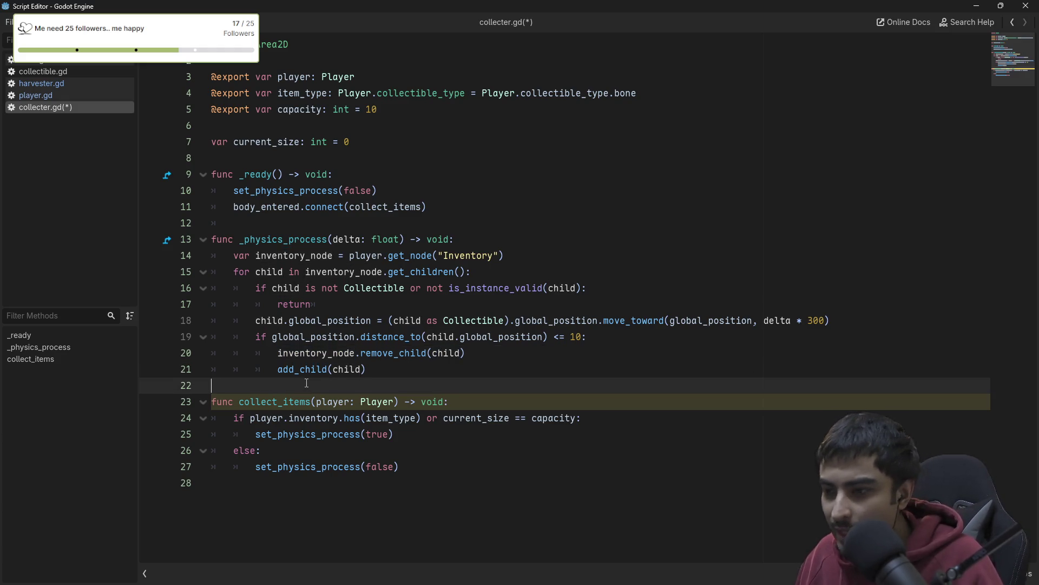
pyautogui.click(356, 368)
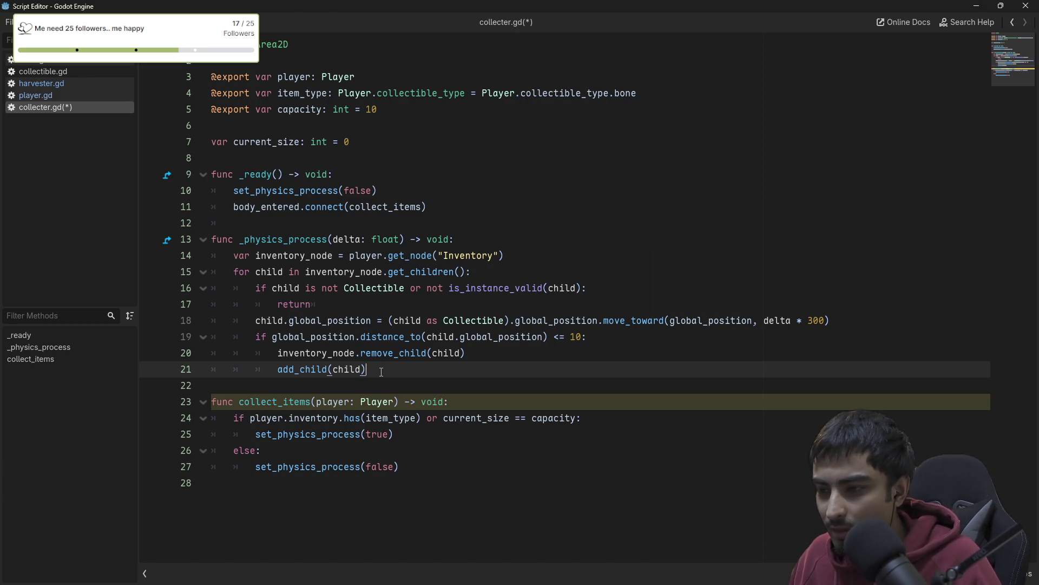
pyautogui.press('Return')
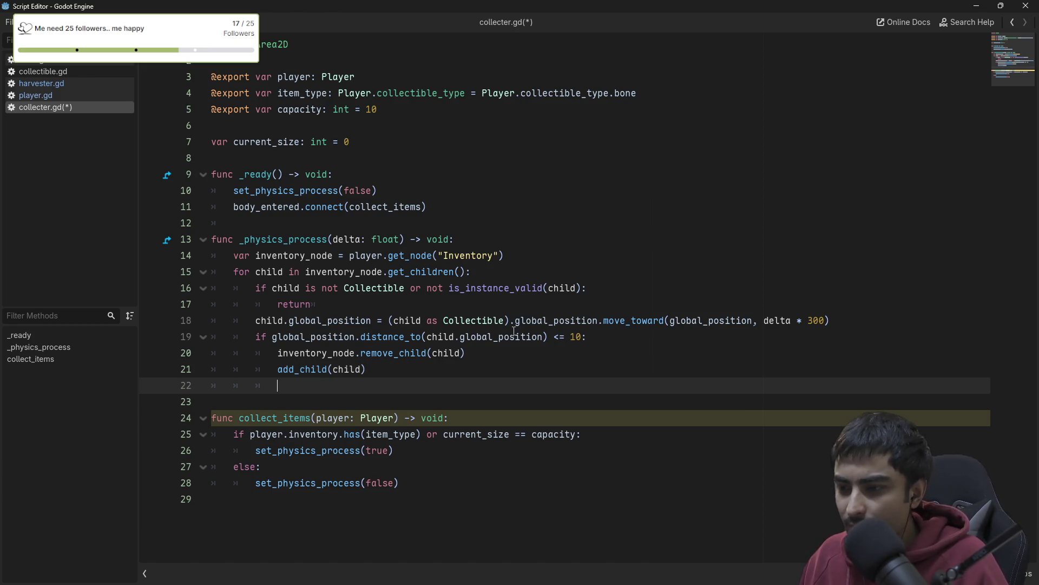
pyautogui.write('player')
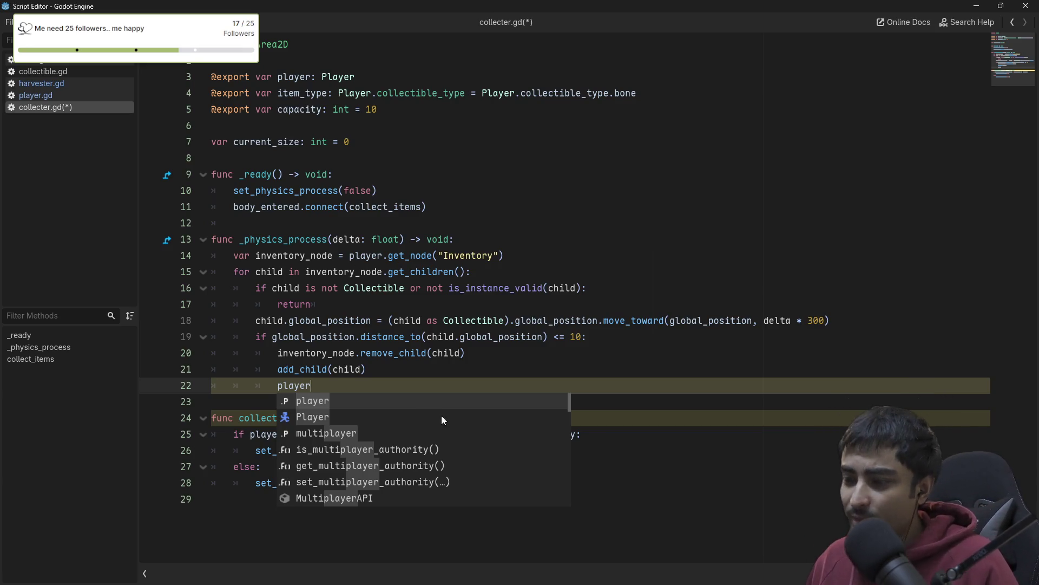
# - Complete line 22 as player.current_size -= 1
pyautogui.write('.')
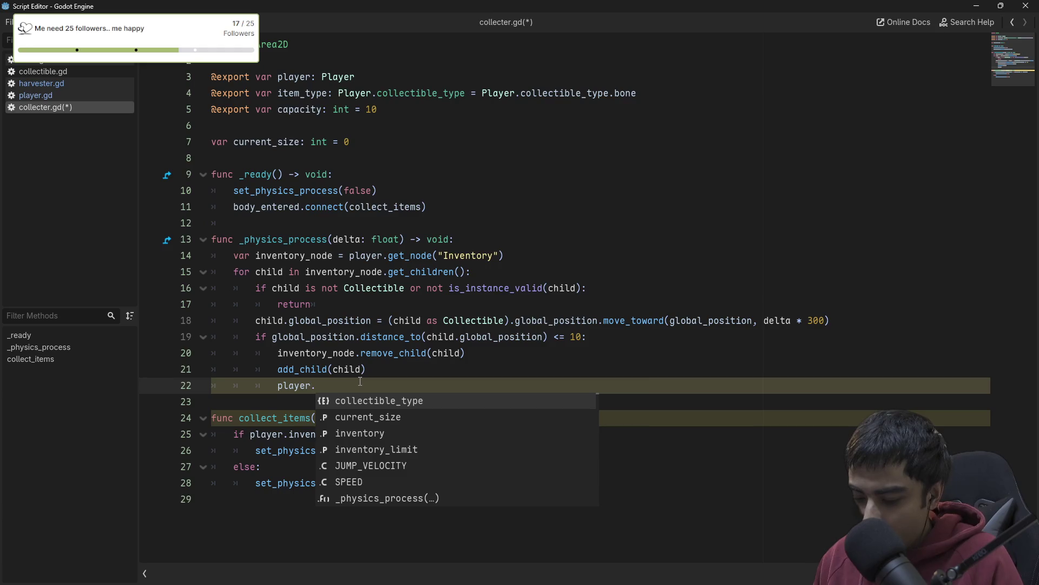
pyautogui.write('pla')
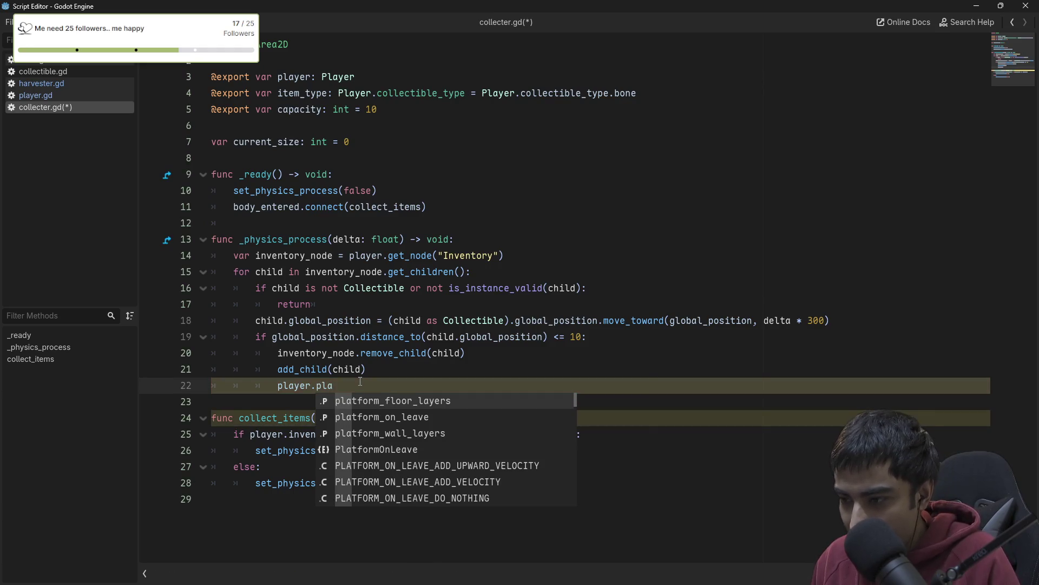
pyautogui.press('BackSpace')
pyautogui.press('BackSpace')
pyautogui.press('BackSpace')
pyautogui.write('size')
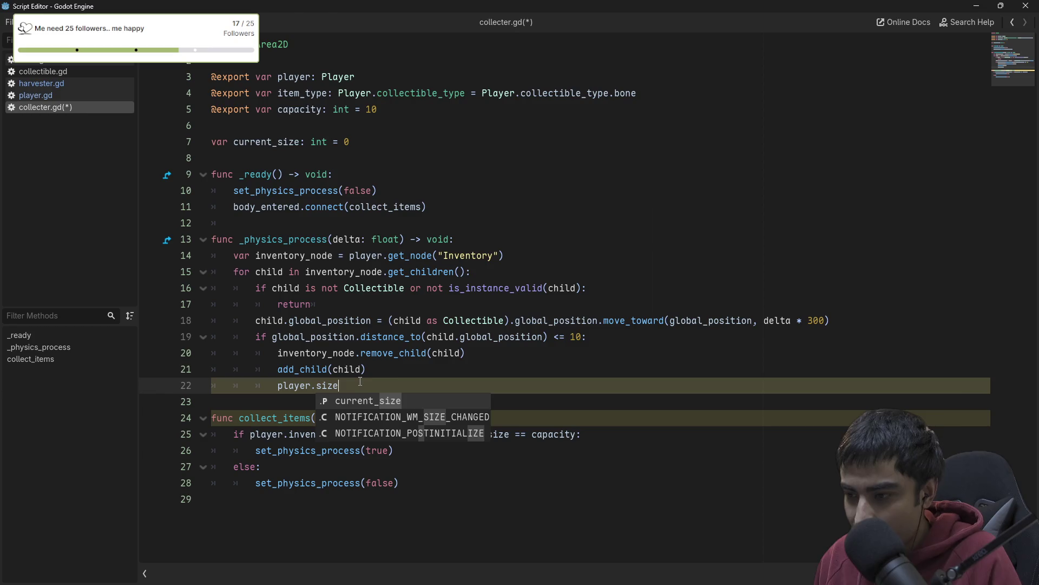
pyautogui.press('Return')
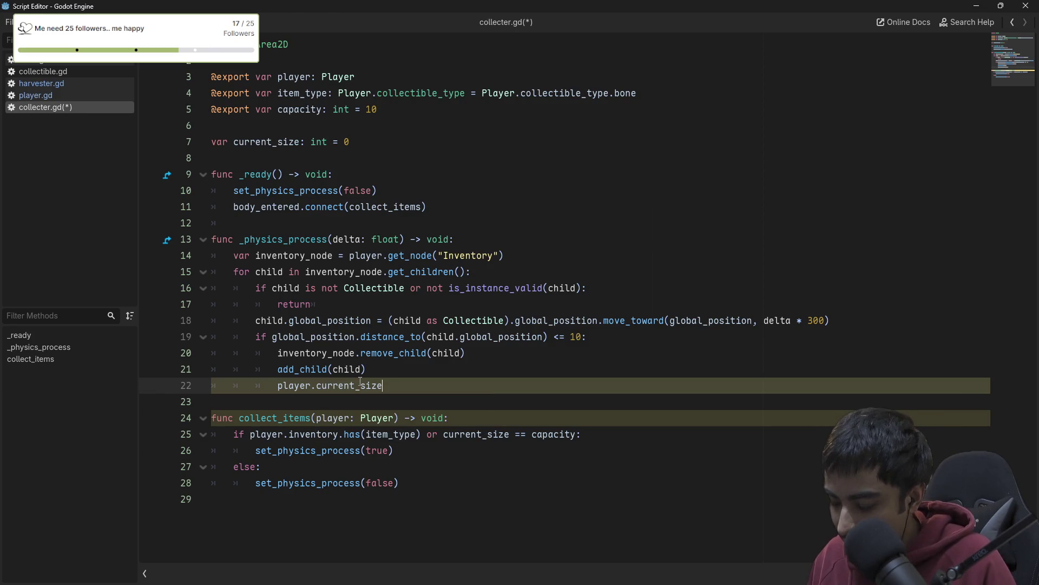
pyautogui.write(' -+')
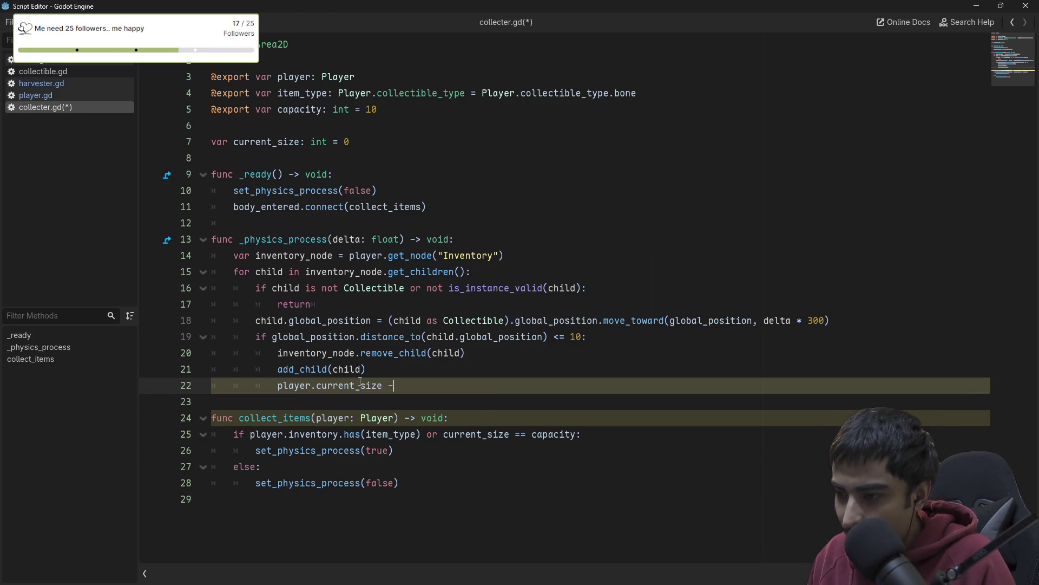
pyautogui.press('BackSpace')
pyautogui.write('= 1')
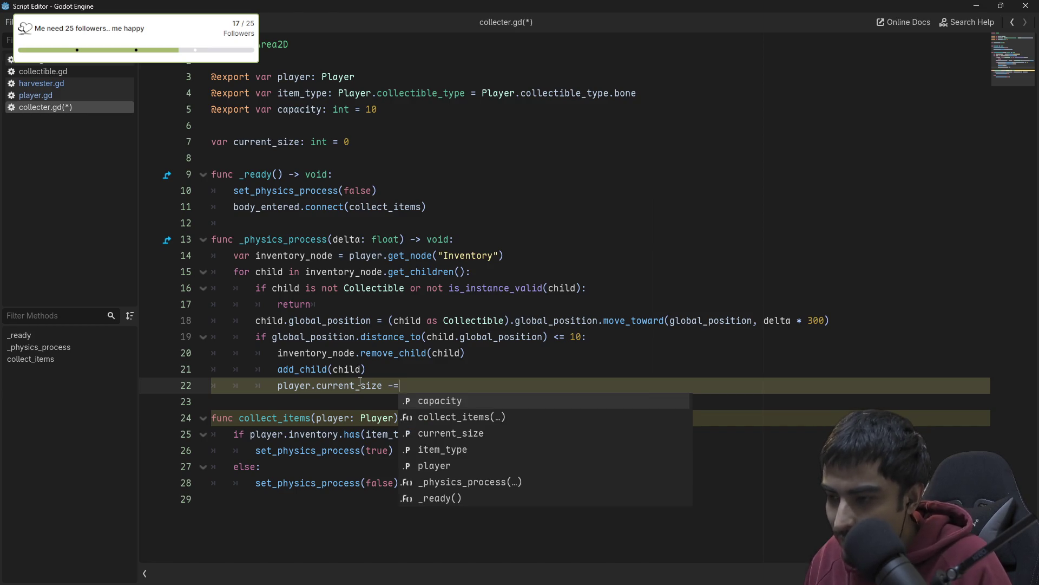
pyautogui.click(427, 403)
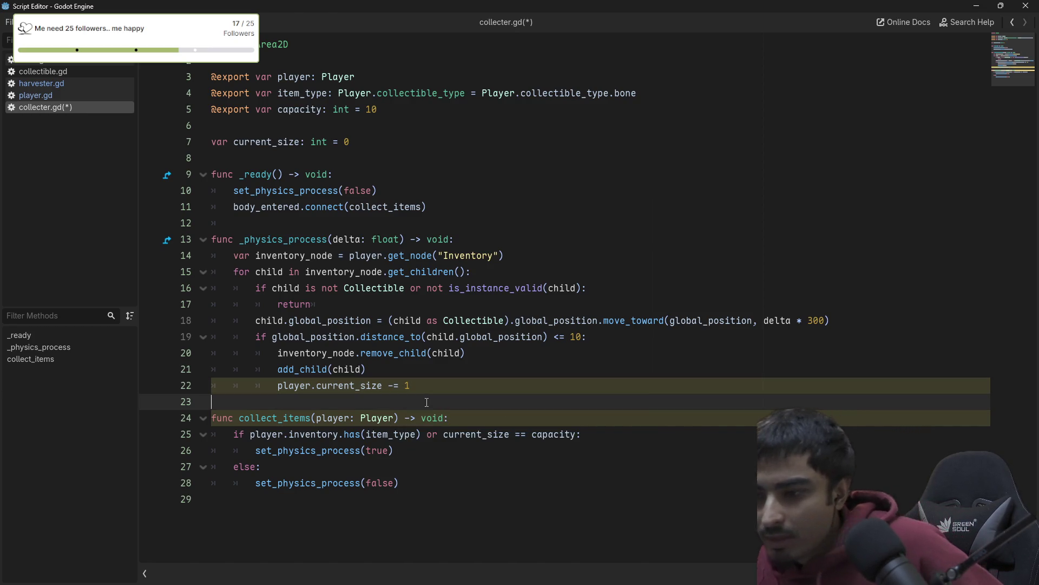
pyautogui.click(437, 382)
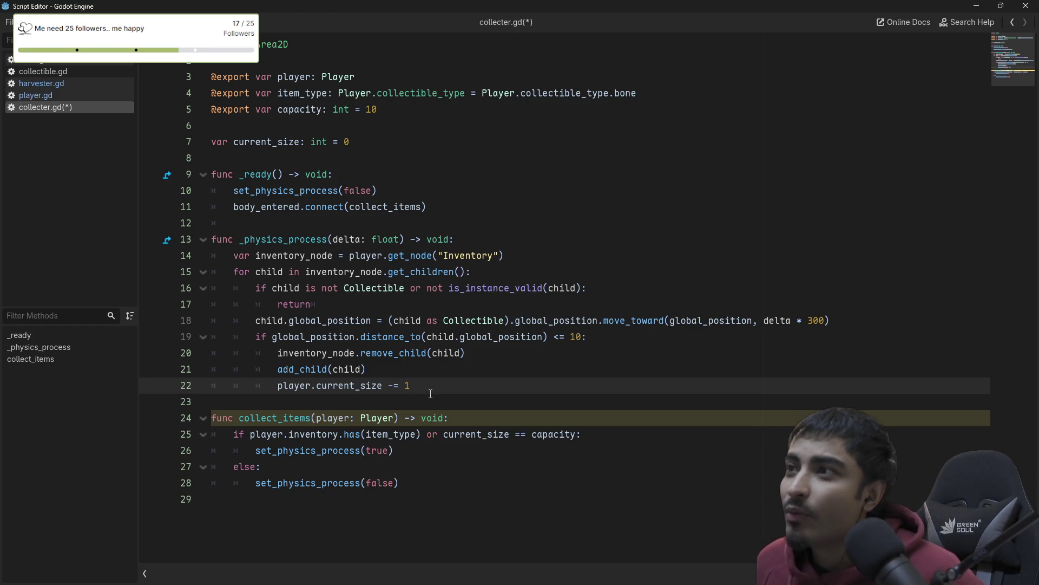
# - Review lines 20–22 inside the distance check and save collecter.gd
pyautogui.moveTo(427, 387); pyautogui.dragTo(224, 353)
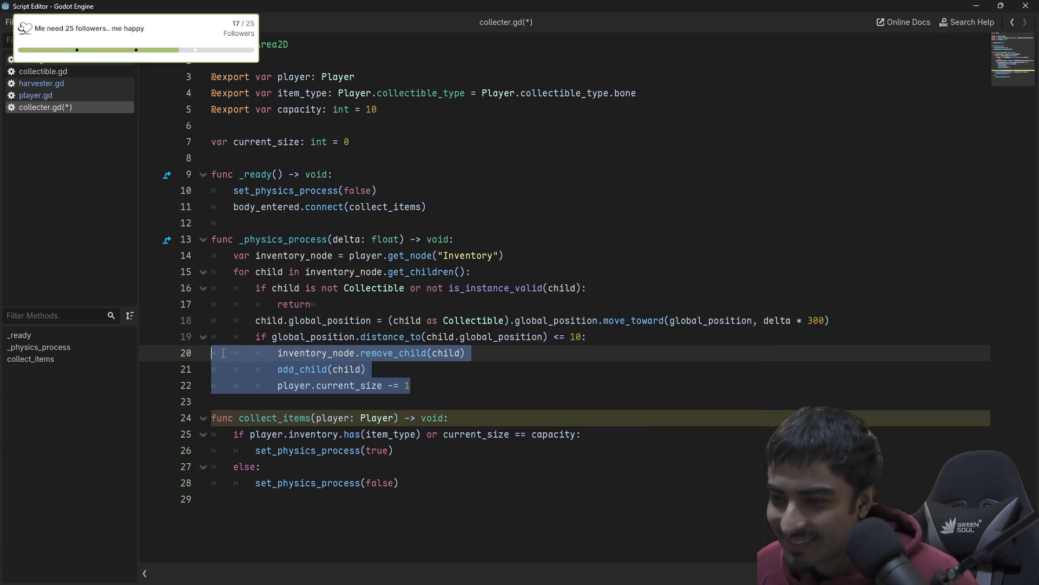
pyautogui.click(399, 371)
pyautogui.moveTo(440, 383); pyautogui.dragTo(213, 353)
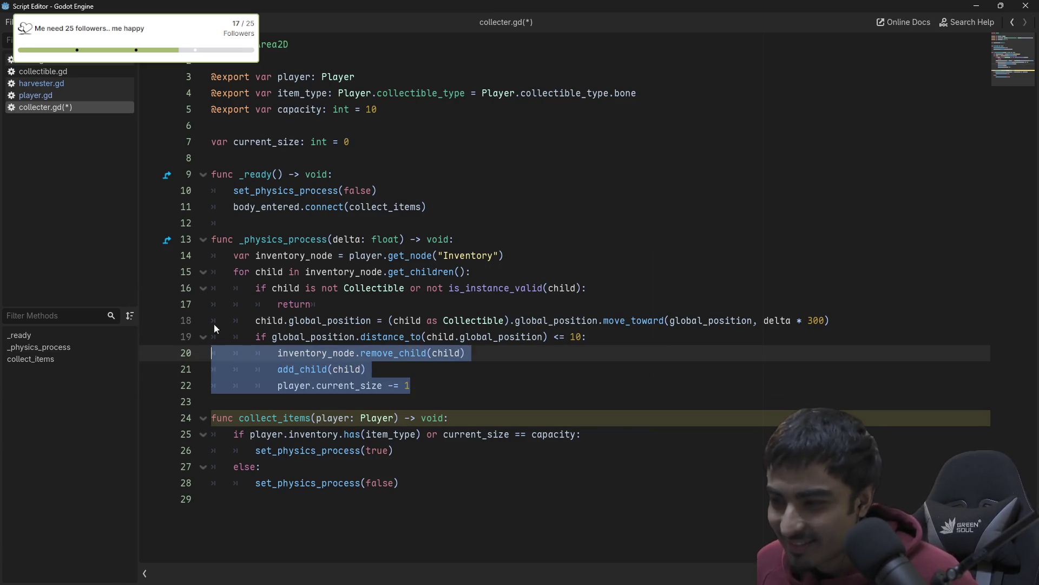
pyautogui.click(629, 238)
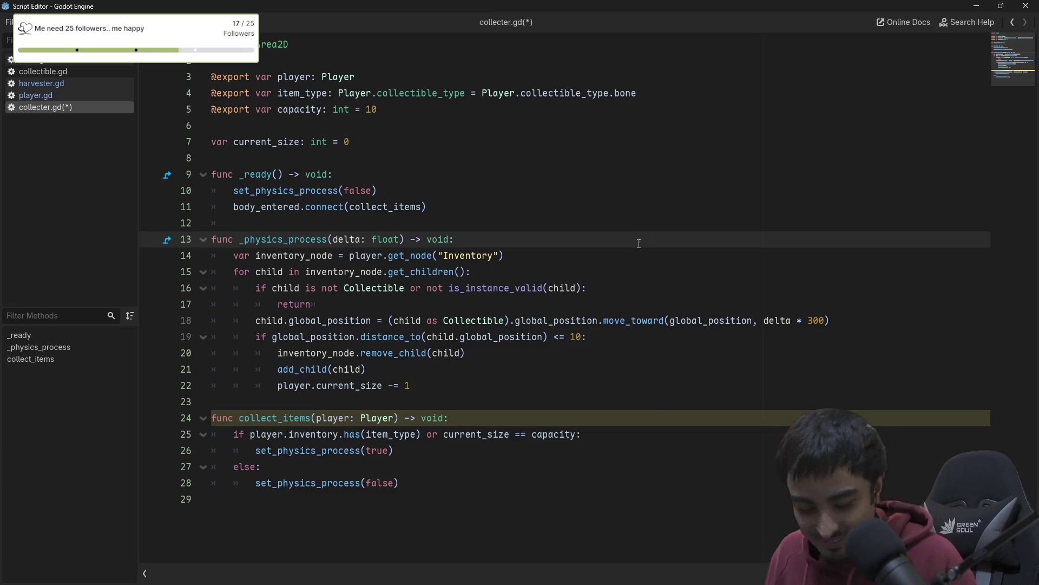
pyautogui.hotkey('ctrl', 's')
pyautogui.click(405, 353)
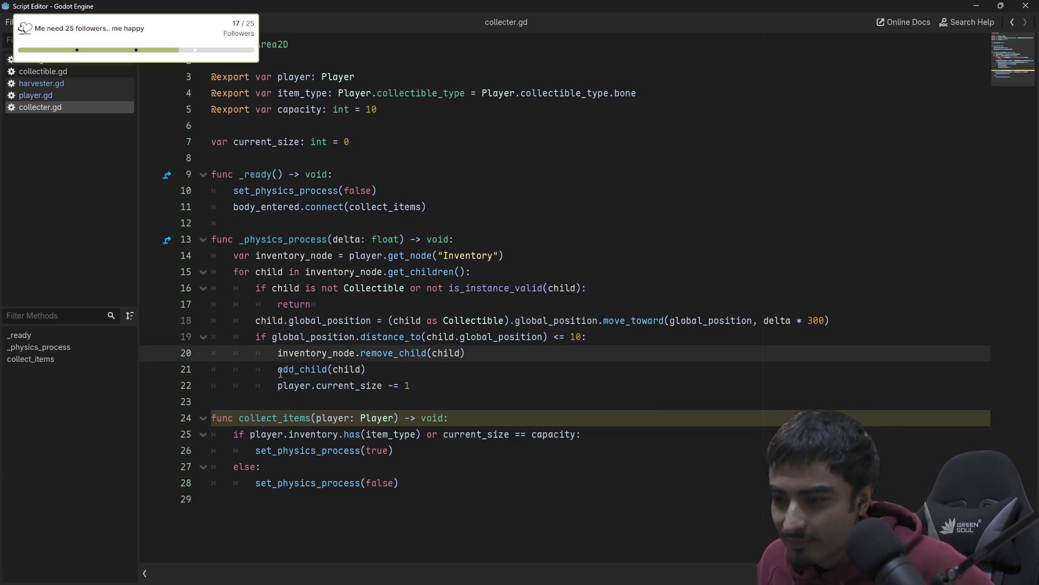
pyautogui.click(426, 385)
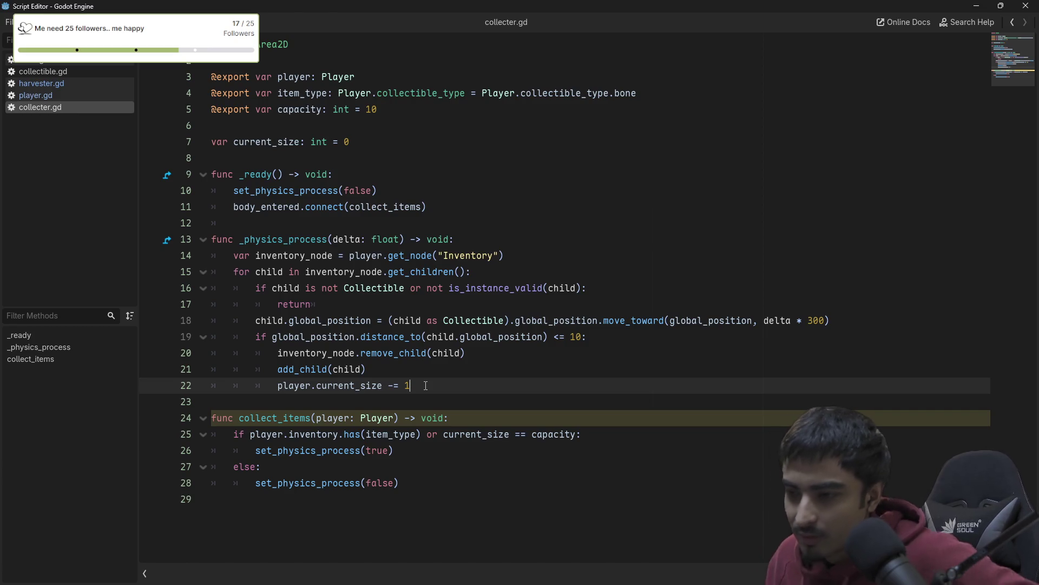
# - Add a line after the size decrement calling player.inventory.erase()
pyautogui.press('Return')
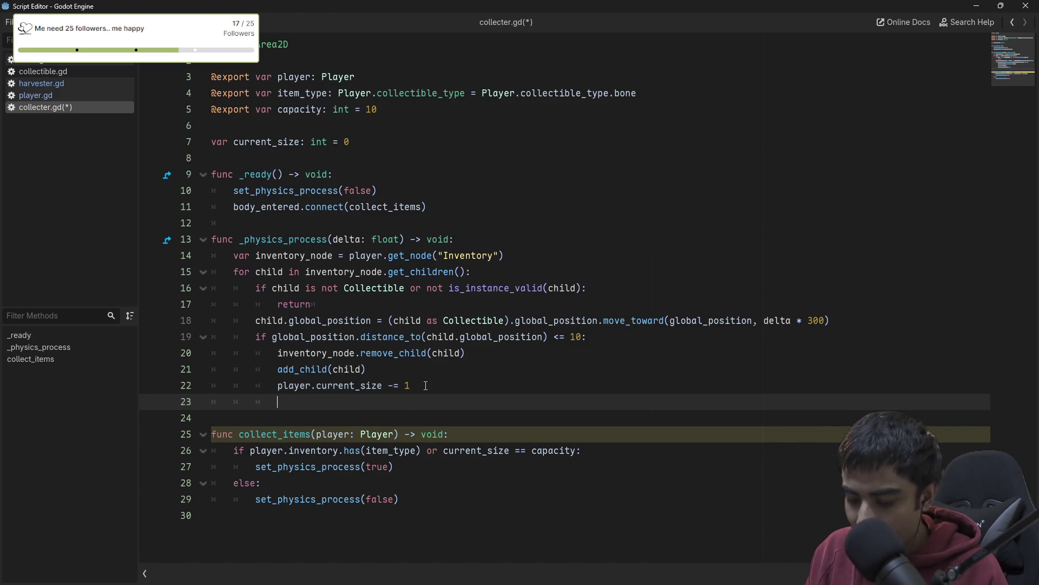
pyautogui.write('player')
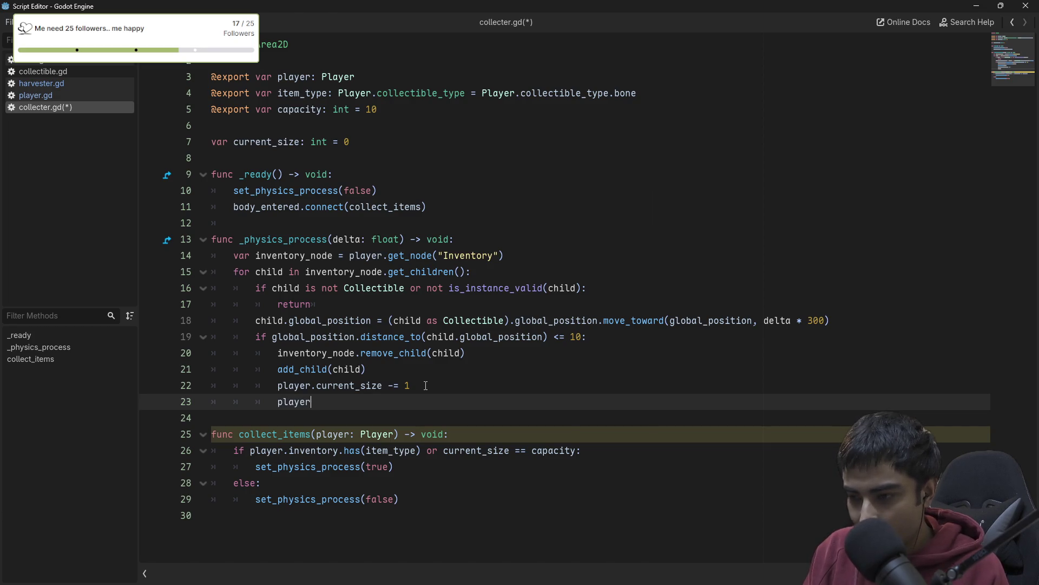
pyautogui.write('.inven')
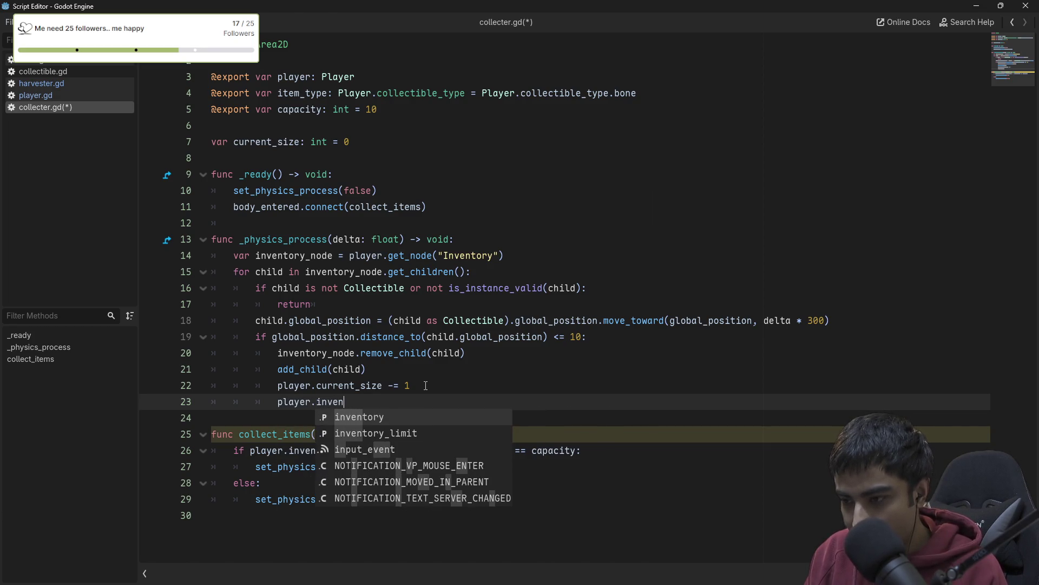
pyautogui.press('Return')
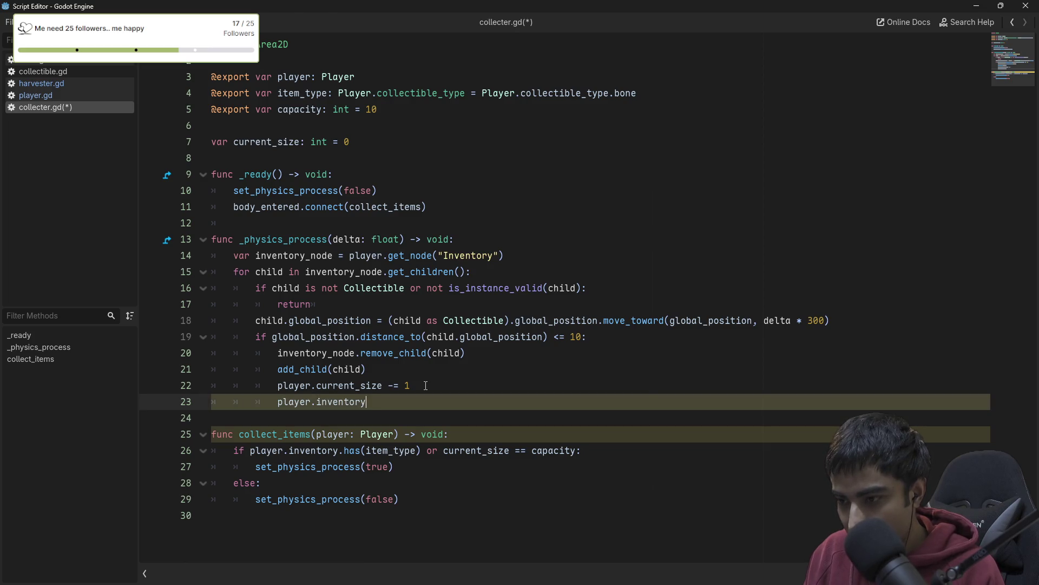
pyautogui.write('.')
pyautogui.press('Down')
pyautogui.press('Down')
pyautogui.press('Down')
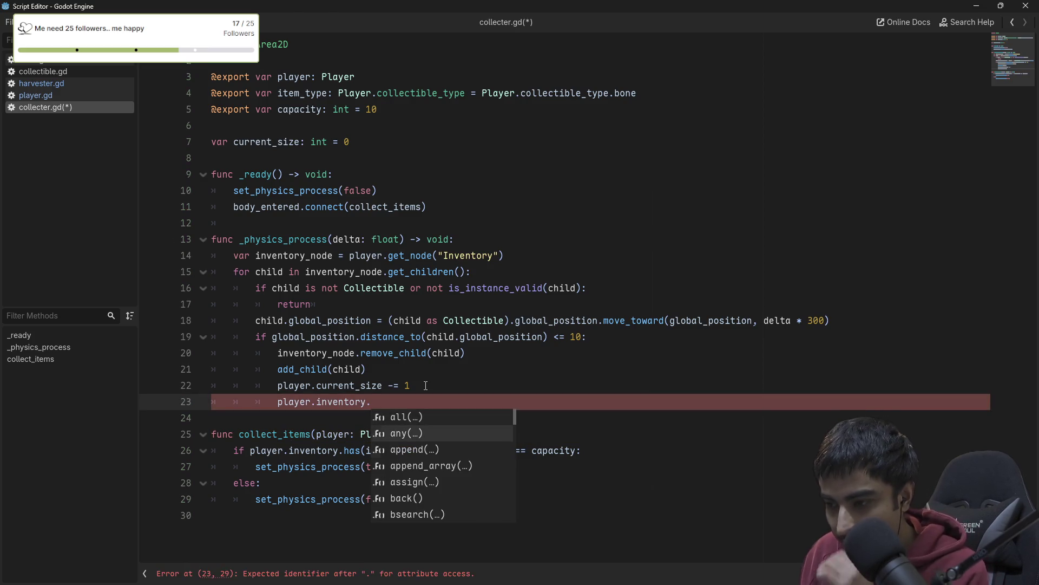
pyautogui.press('Down')
pyautogui.press('Down')
pyautogui.press('Down')
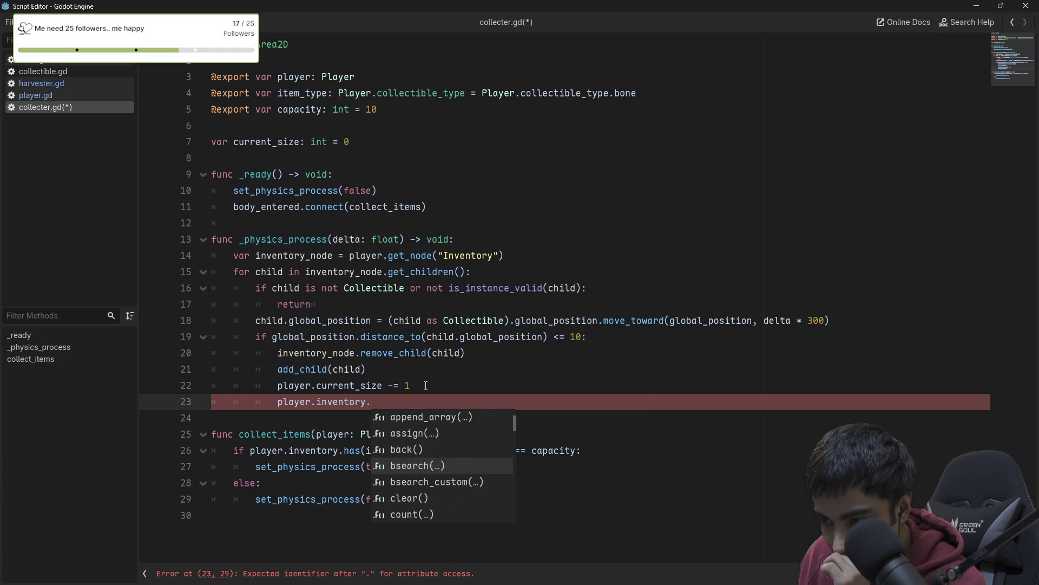
pyautogui.press('Down')
pyautogui.press('Down')
pyautogui.press('Down')
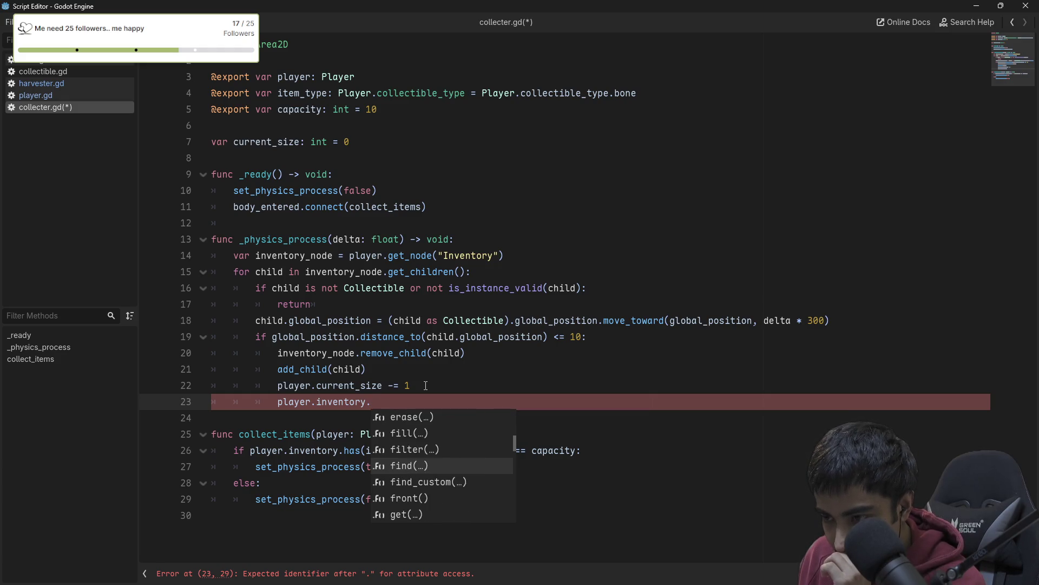
pyautogui.press('Down')
pyautogui.press('Down')
pyautogui.press('Down')
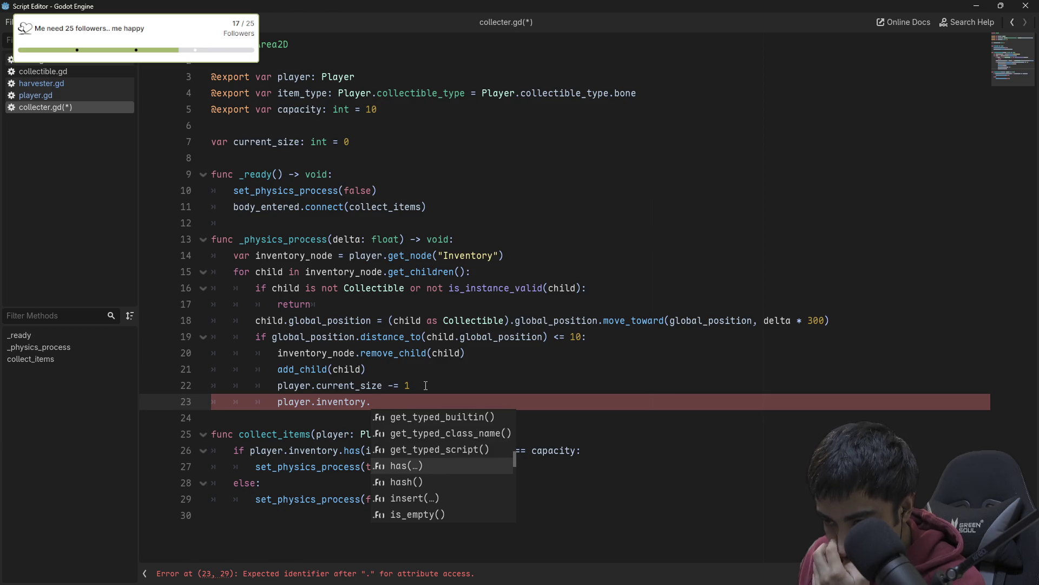
pyautogui.press('Down')
pyautogui.press('Down')
pyautogui.press('Down')
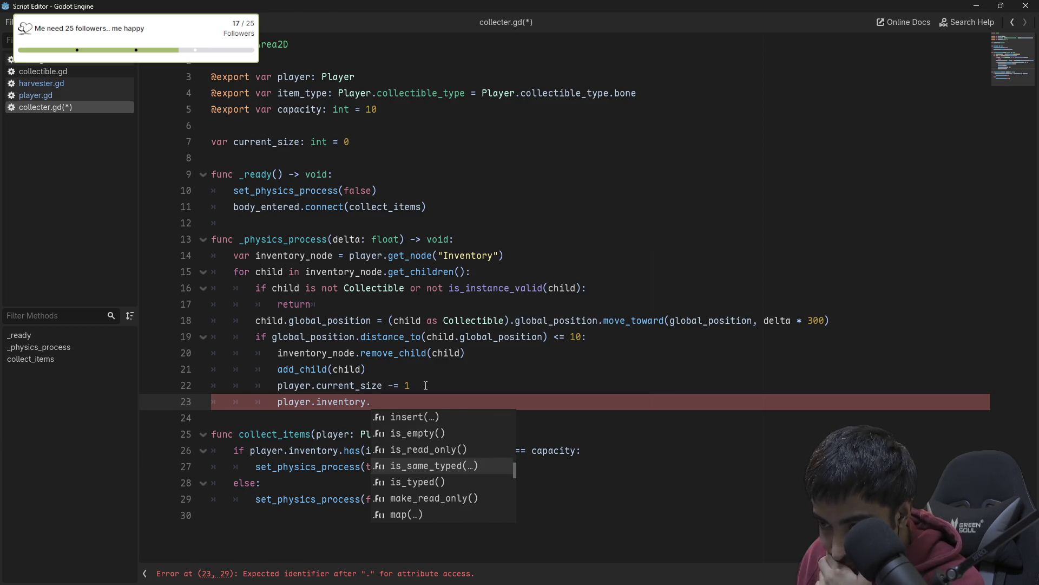
pyautogui.press('Down')
pyautogui.press('Down')
pyautogui.press('Down')
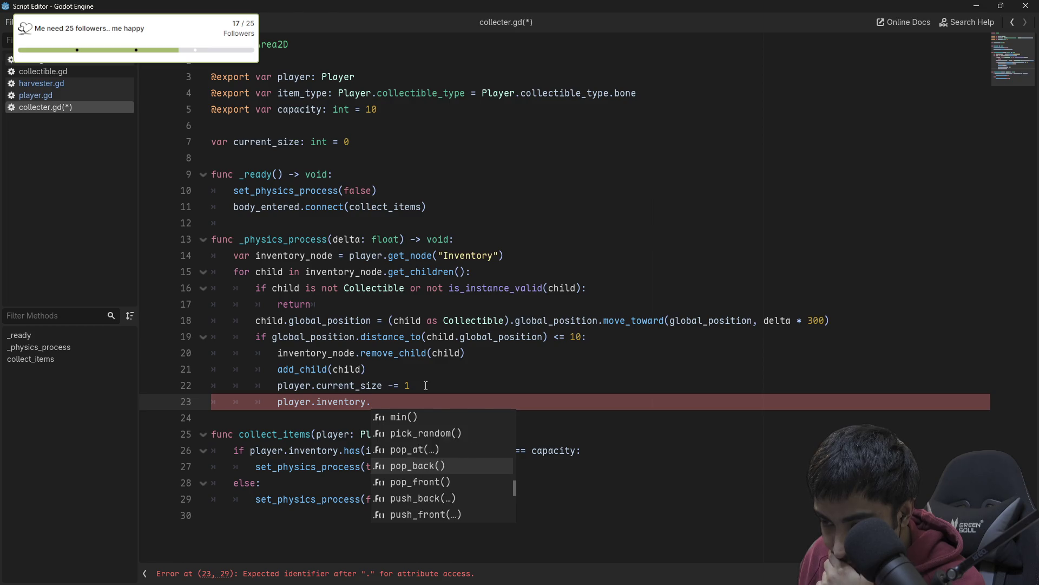
pyautogui.press('Down')
pyautogui.press('Down')
pyautogui.press('Down')
pyautogui.press('Down')
pyautogui.press('Down')
pyautogui.press('Down')
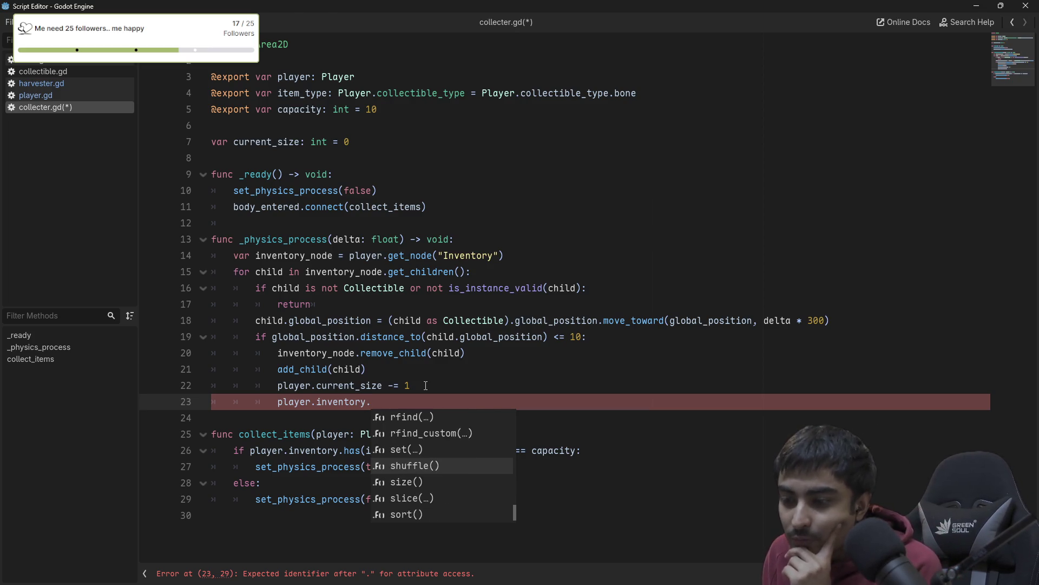
pyautogui.press('Down')
pyautogui.press('Down')
pyautogui.press('Down')
pyautogui.press('Down')
pyautogui.press('Down')
pyautogui.press('Down')
pyautogui.press('Down')
pyautogui.press('Down')
pyautogui.press('Down')
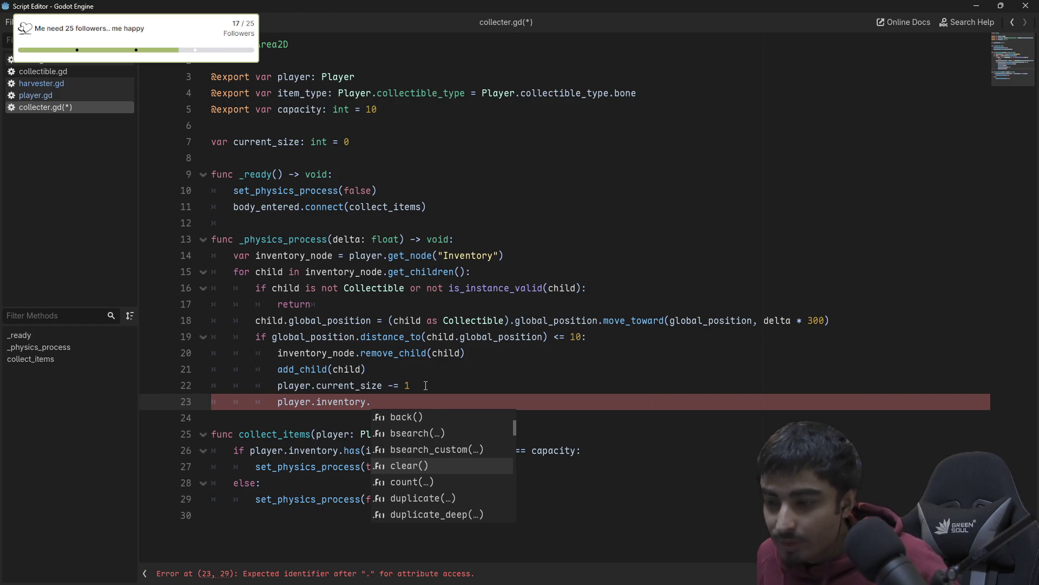
pyautogui.press('Down')
pyautogui.press('Down')
pyautogui.press('Down')
pyautogui.press('Down')
pyautogui.press('Up')
pyautogui.press('Return')
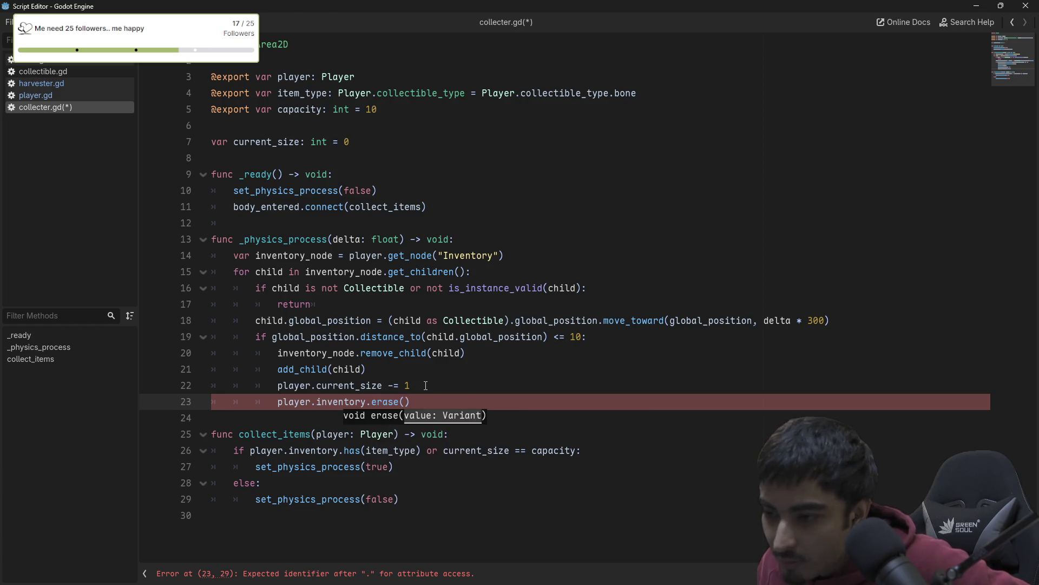
# - Pass child.type as the erase argument and save collecter.gd
pyautogui.moveTo(386, 403)
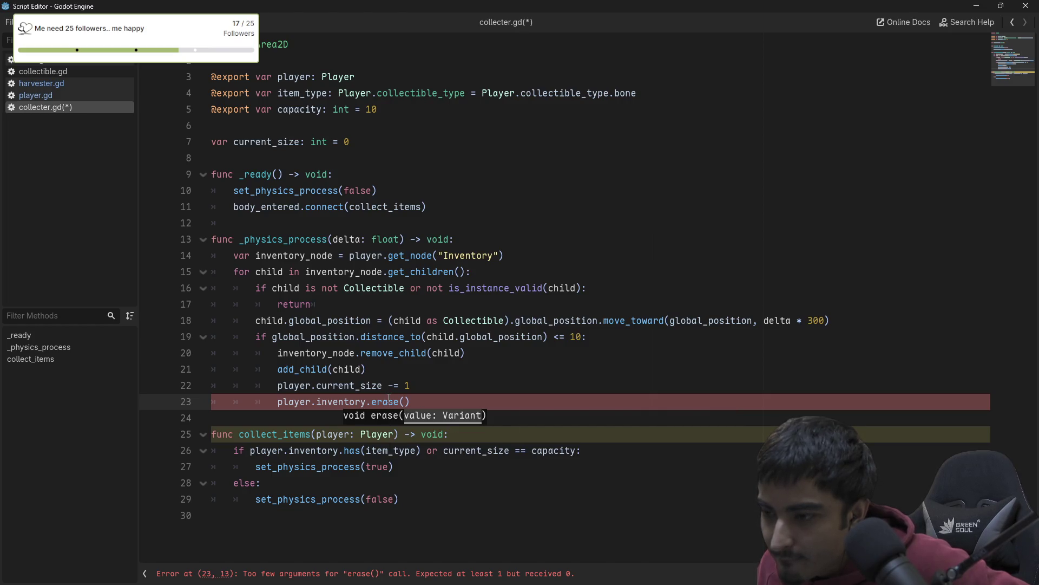
pyautogui.press('Up')
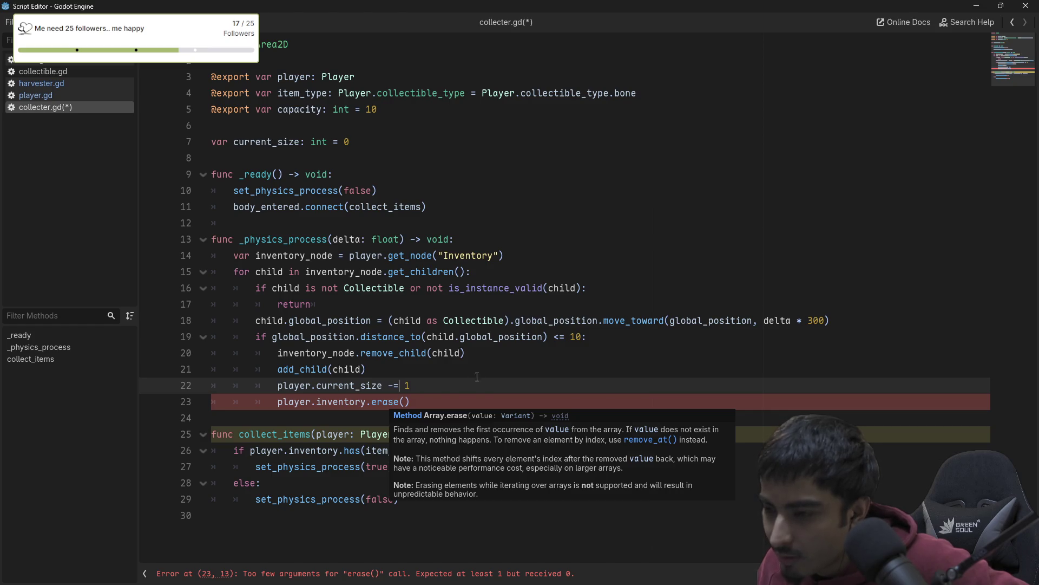
pyautogui.press('Up')
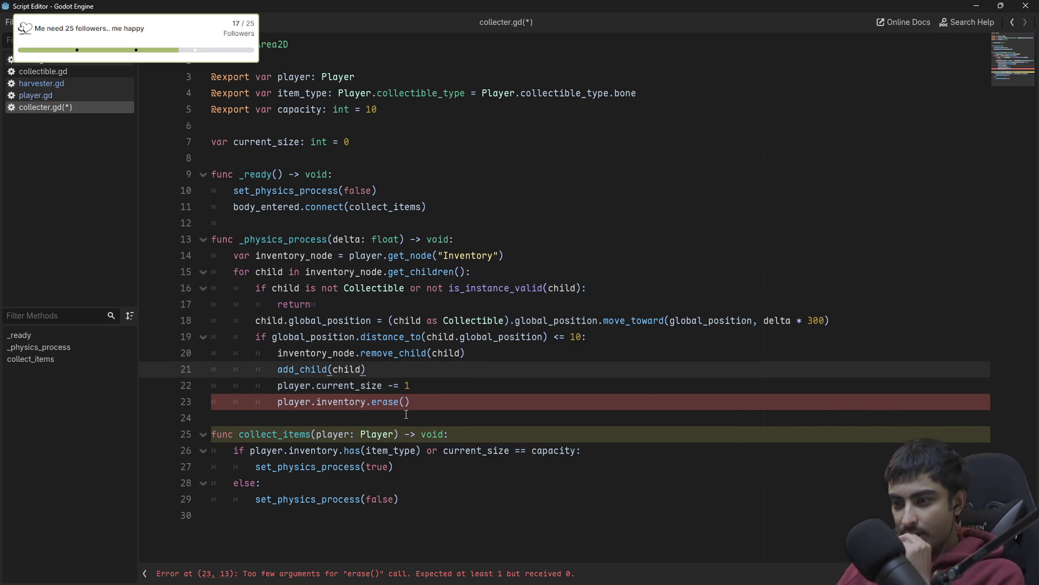
pyautogui.click(407, 401)
pyautogui.write('child.type')
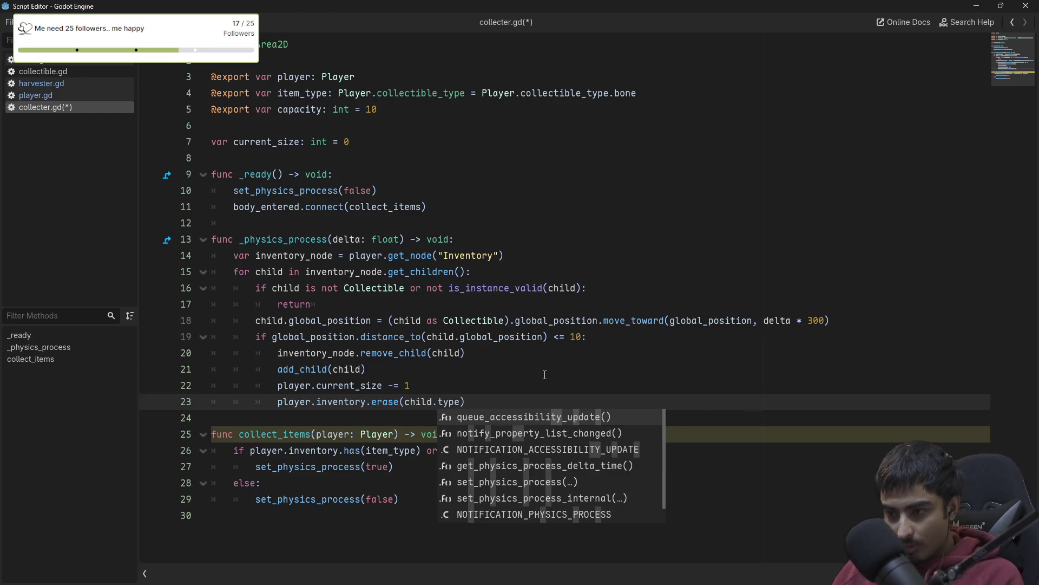
pyautogui.click(314, 304)
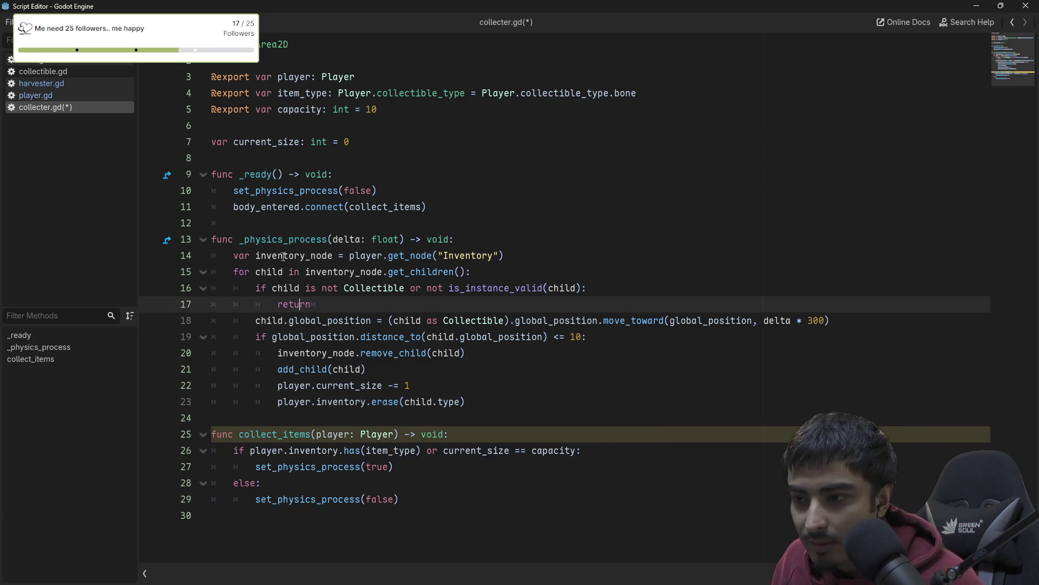
pyautogui.hotkey('ctrl', 's')
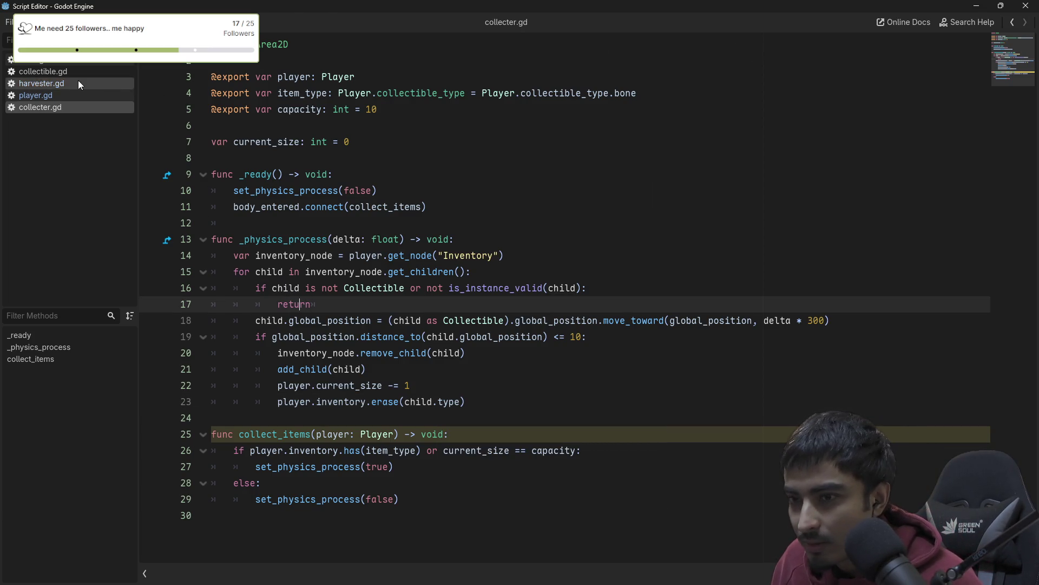
pyautogui.click(41, 64)
# - Replace bone.gd's "bone" type string with Player.collectible_type.bone and save it
pyautogui.click(318, 78)
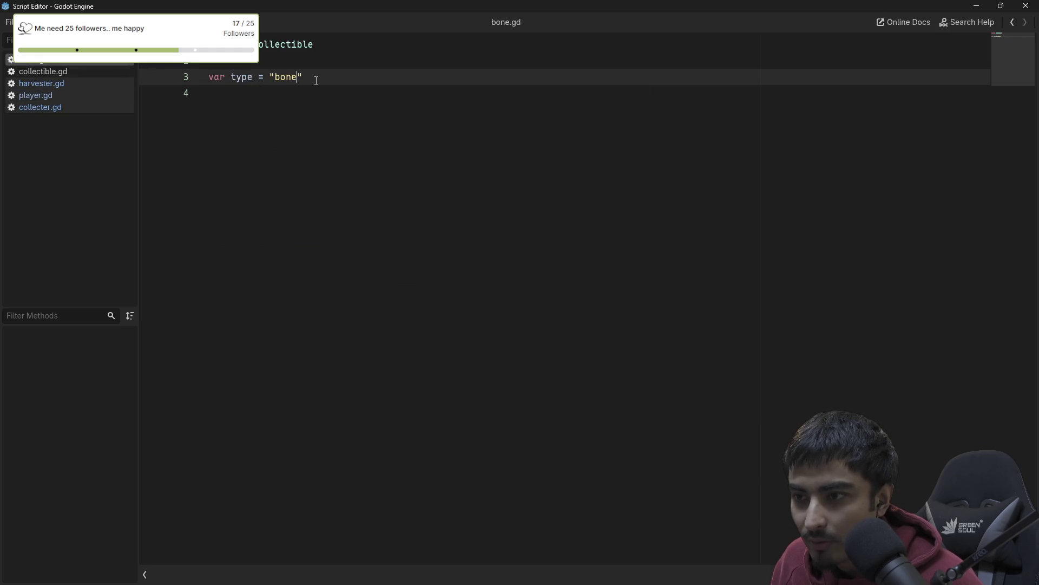
pyautogui.hotkey('shift', 'Left')
pyautogui.hotkey('shift', 'Left')
pyautogui.hotkey('shift', 'Left')
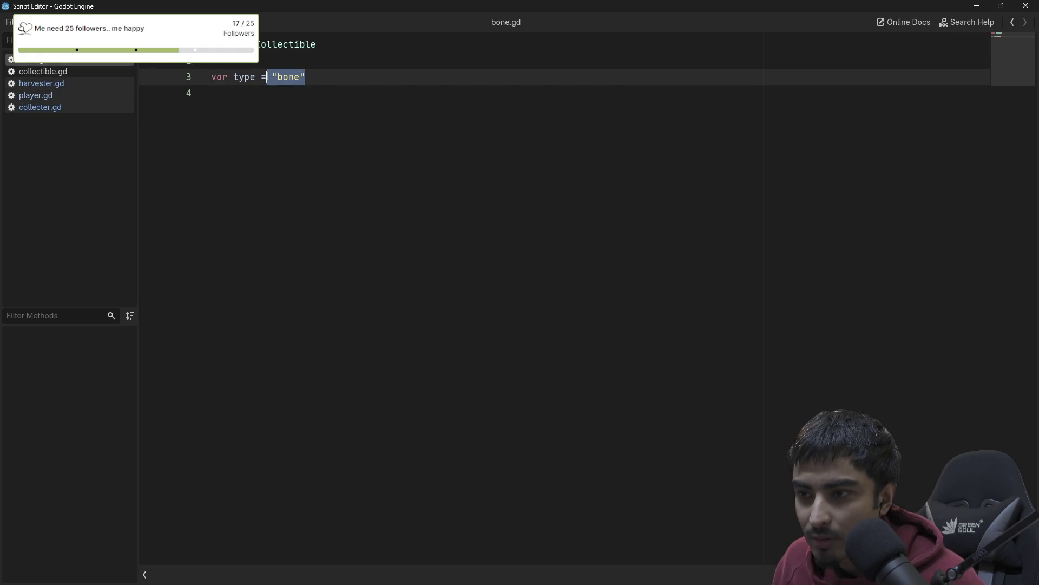
pyautogui.write('Pla')
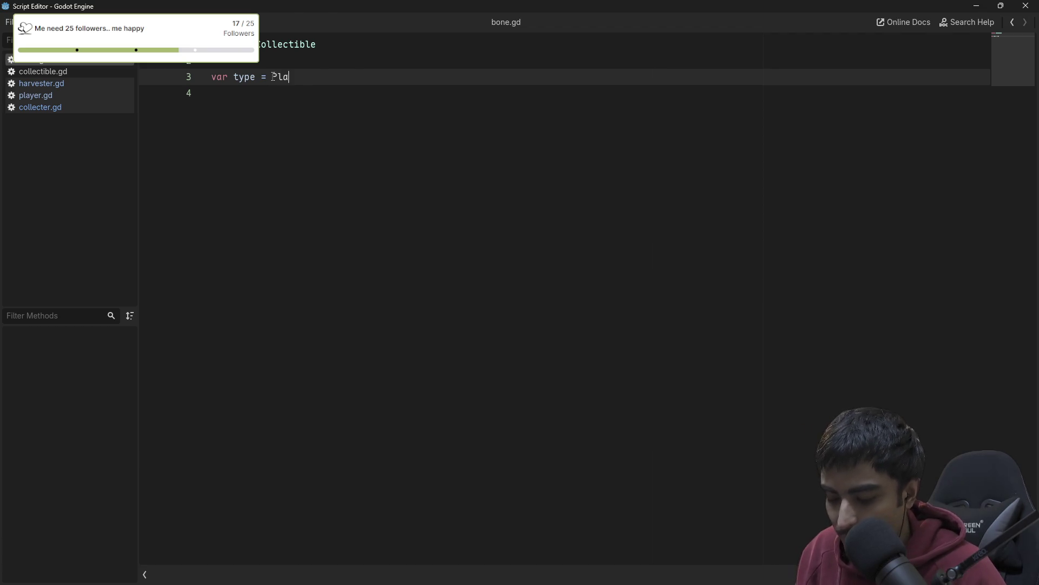
pyautogui.write('yer.Collectible')
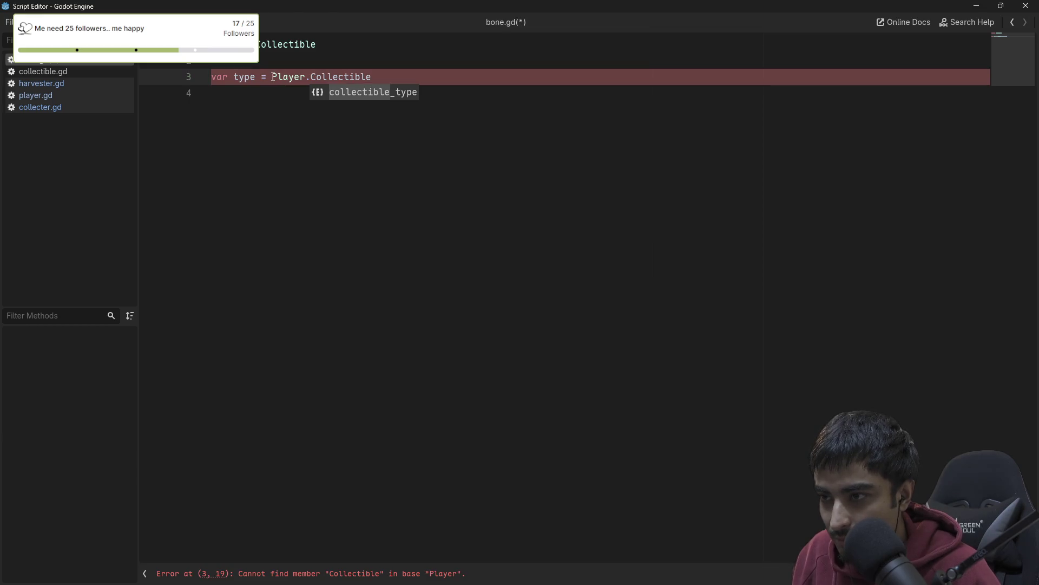
pyautogui.press('Return')
pyautogui.write('.bone')
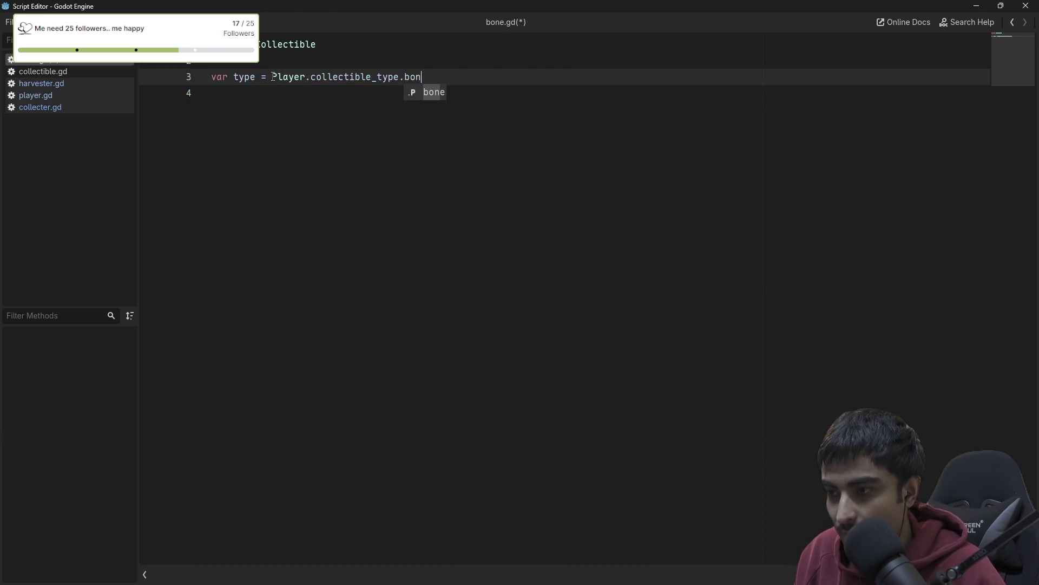
pyautogui.hotkey('ctrl', 's')
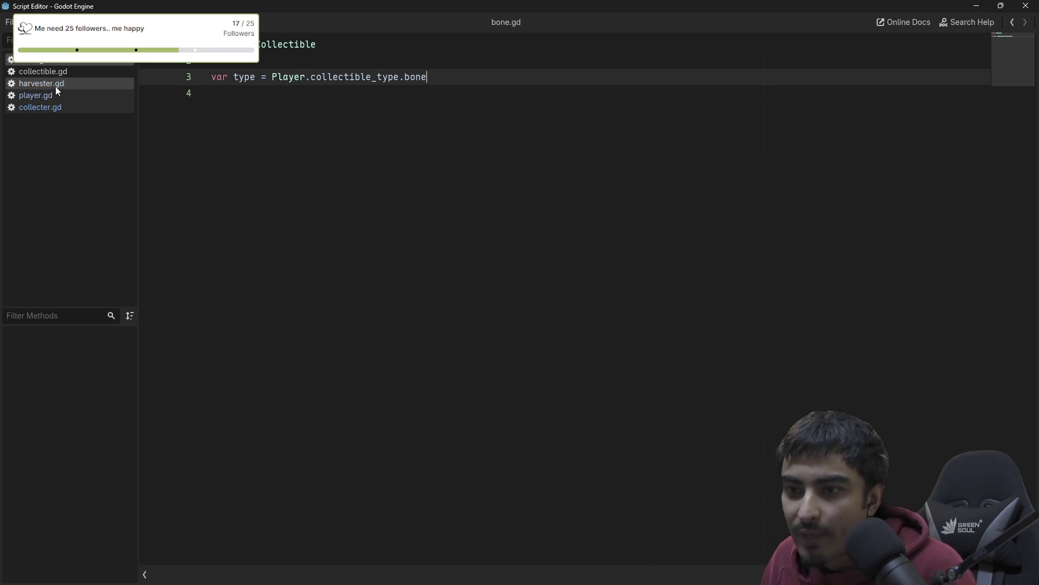
pyautogui.click(54, 107)
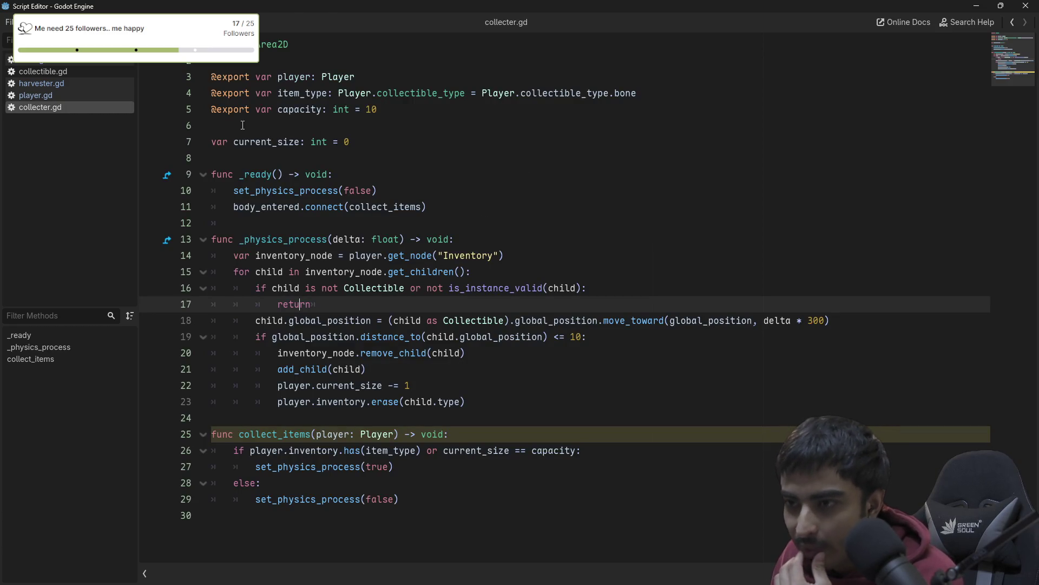
# - Start a new line after the erase call, outdented out of the loop body
pyautogui.click(58, 63)
pyautogui.click(38, 110)
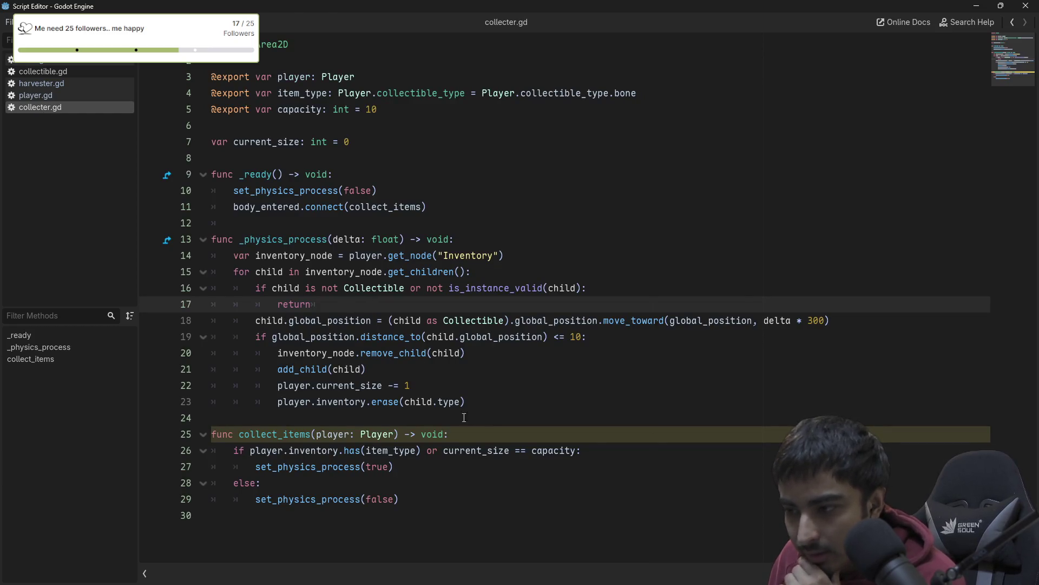
pyautogui.doubleClick(427, 401)
pyautogui.doubleClick(449, 401)
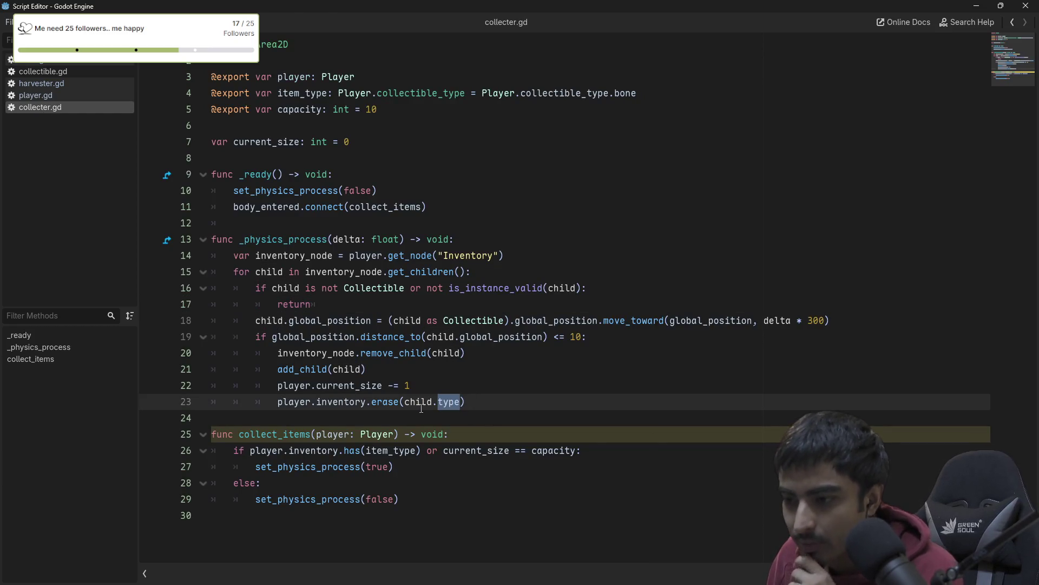
pyautogui.press('End')
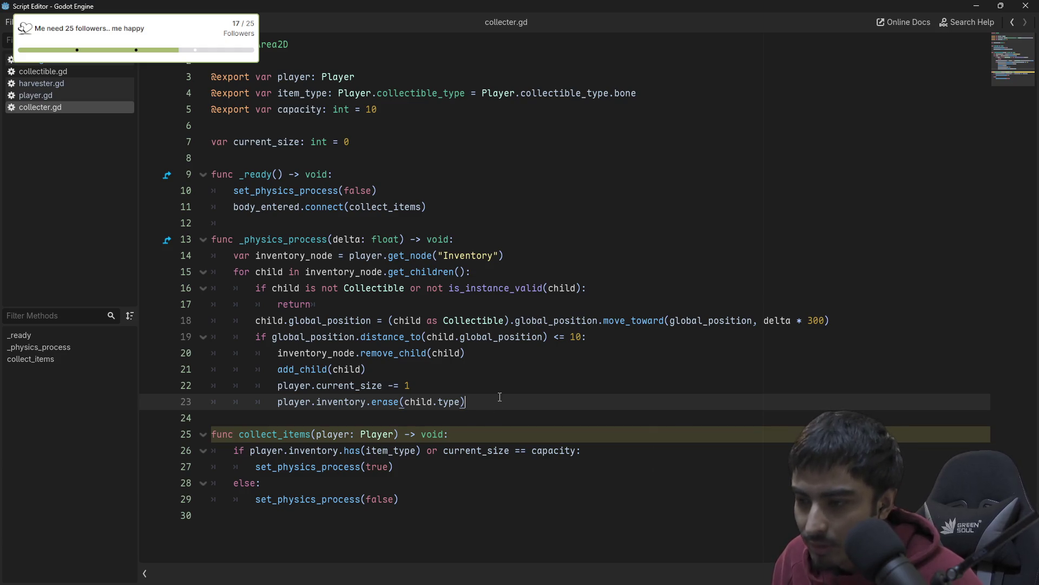
pyautogui.press('Return')
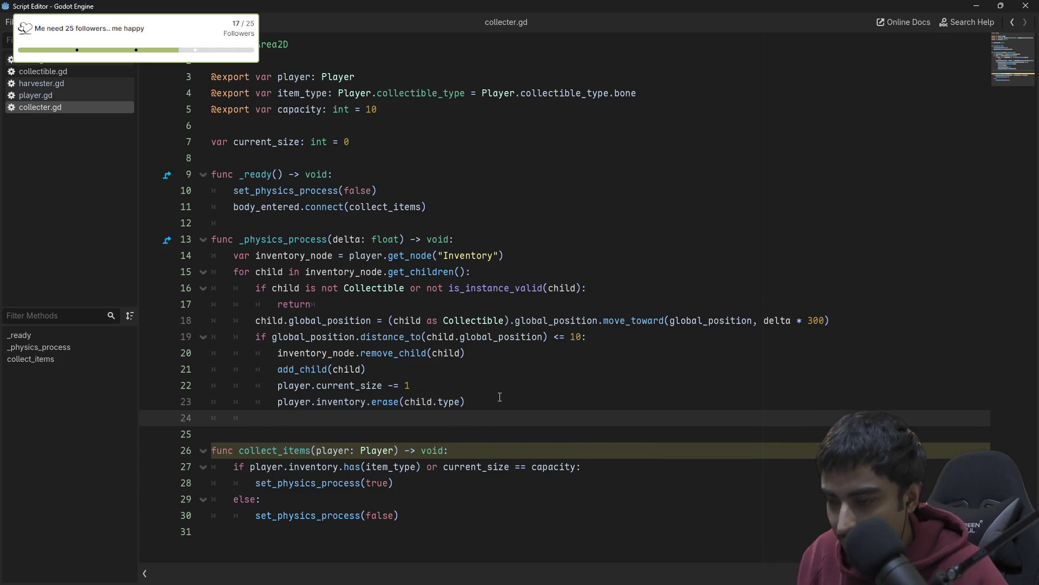
pyautogui.press('BackSpace')
# - Write the condition if not player.inventory.has(item_type), replacing an abandoned current_size check
pyautogui.write('if player.')
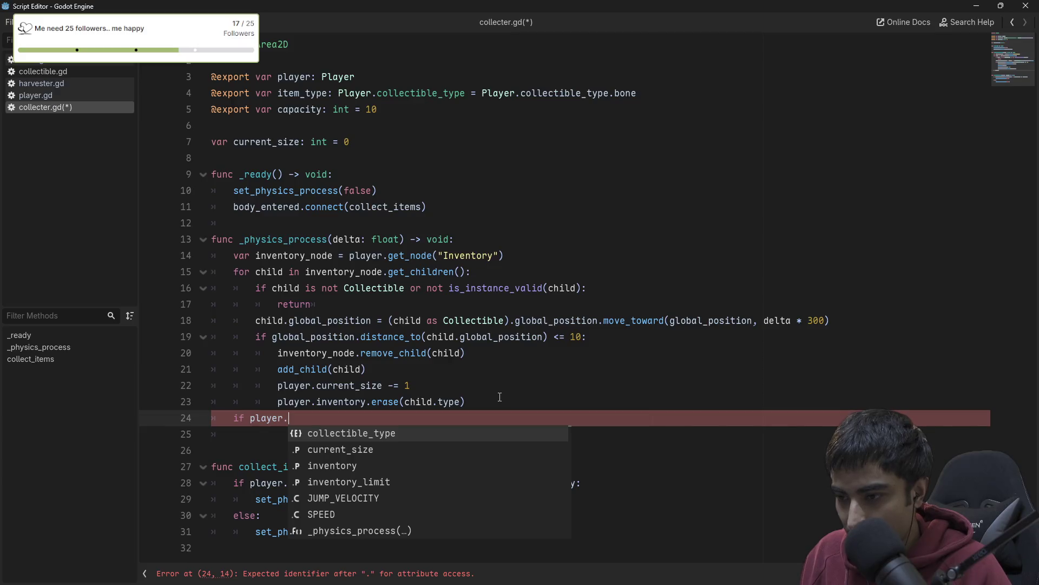
pyautogui.write('cur')
pyautogui.press('Return')
pyautogui.write('=')
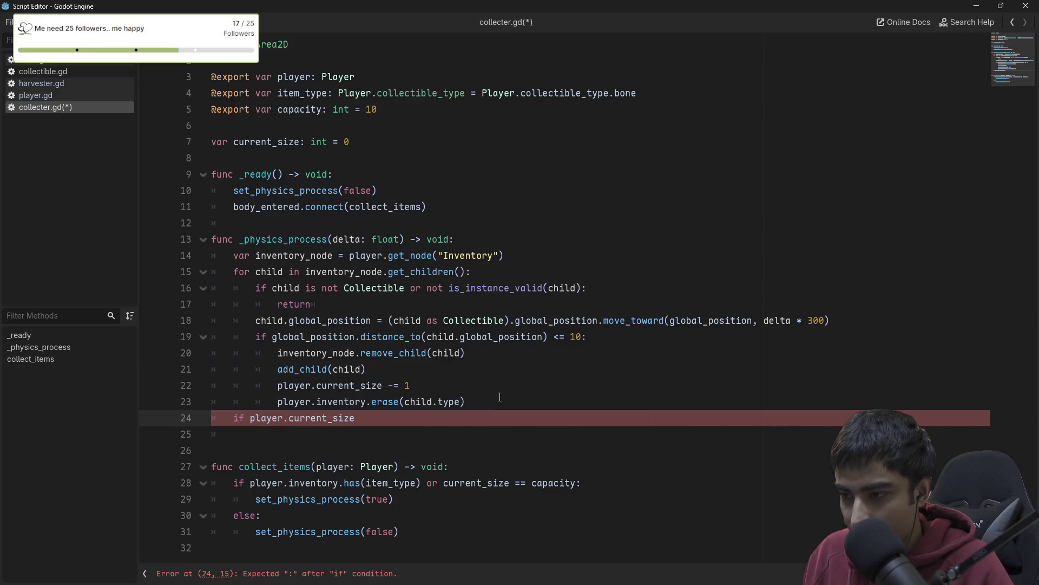
pyautogui.write('=')
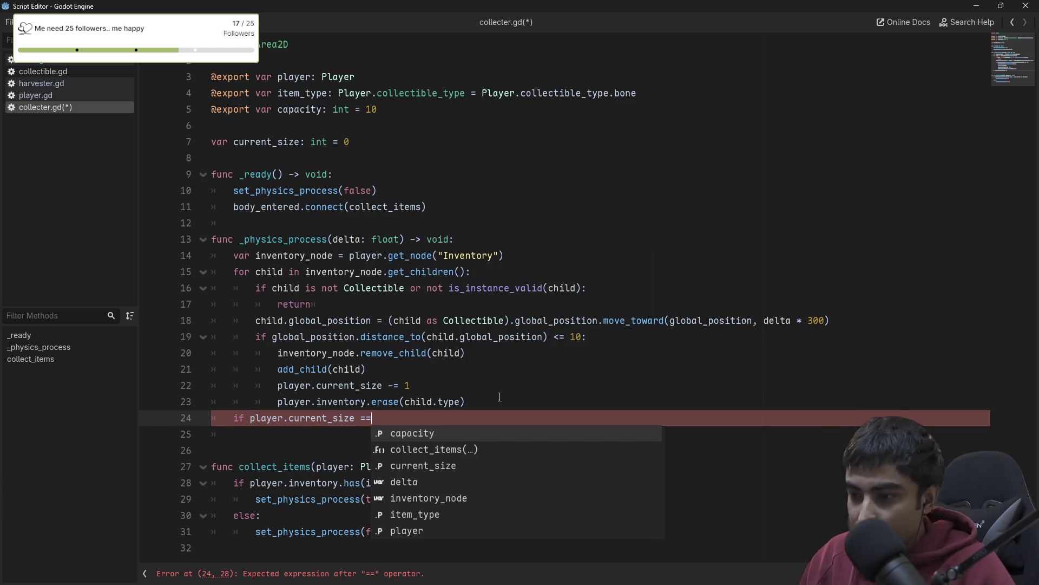
pyautogui.write(' 0 or')
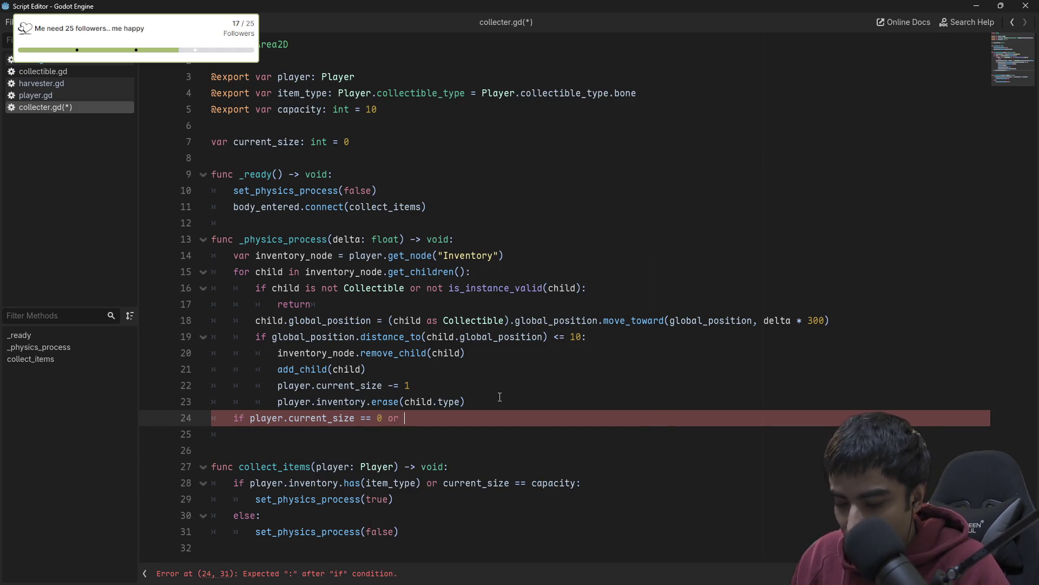
pyautogui.hotkey('ctrl', 'BackSpace')
pyautogui.hotkey('ctrl', 'BackSpace')
pyautogui.hotkey('ctrl', 'BackSpace')
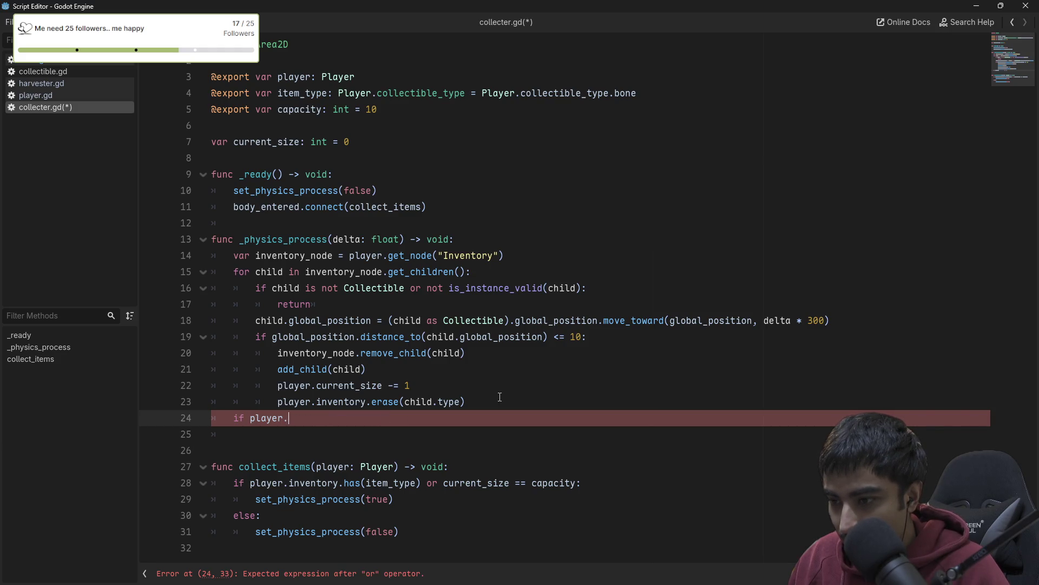
pyautogui.hotkey('ctrl', 'BackSpace')
pyautogui.hotkey('ctrl', 'BackSpace')
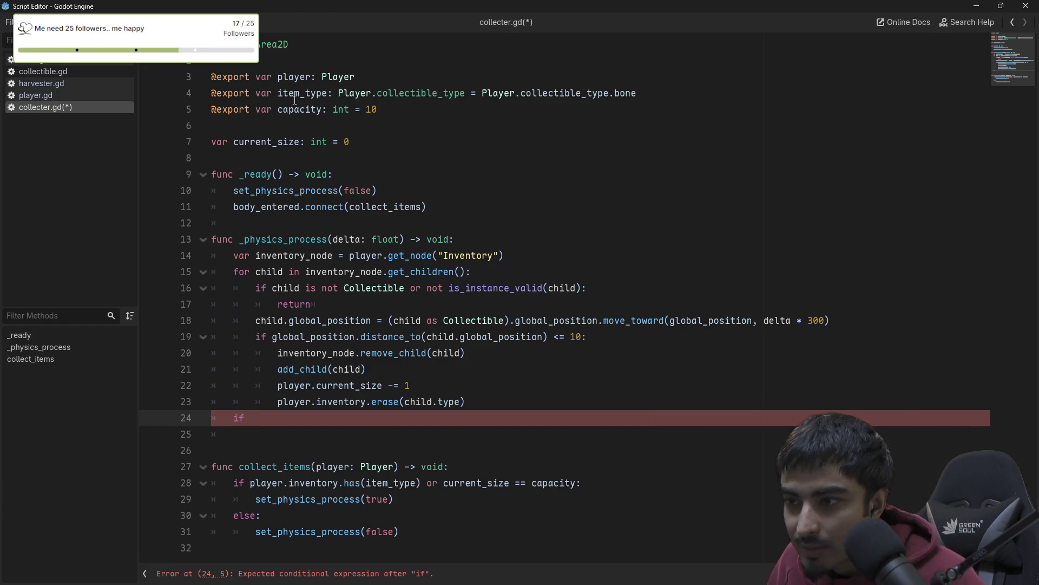
pyautogui.write('player.')
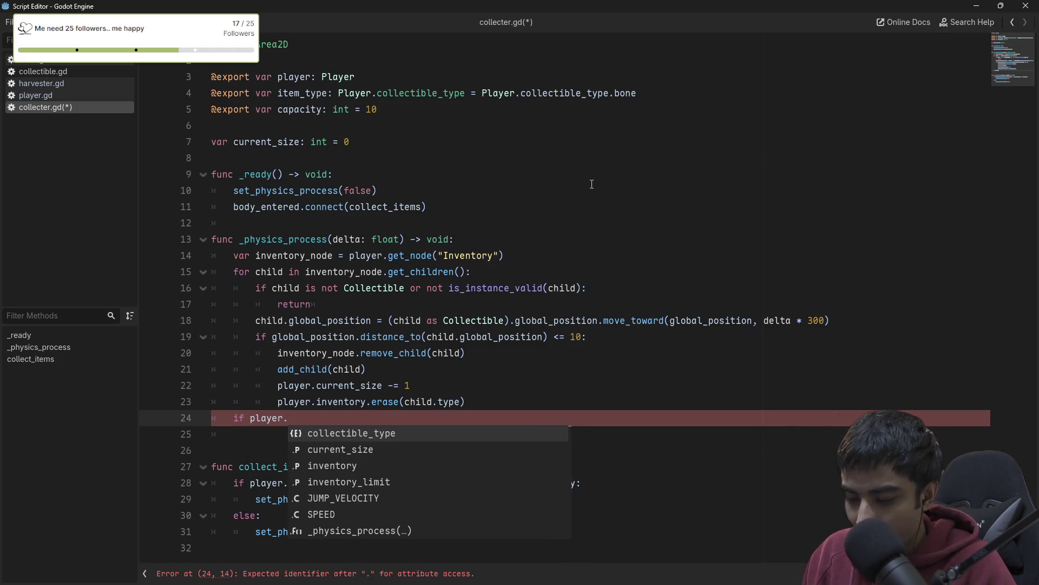
pyautogui.write('inve')
pyautogui.press('Return')
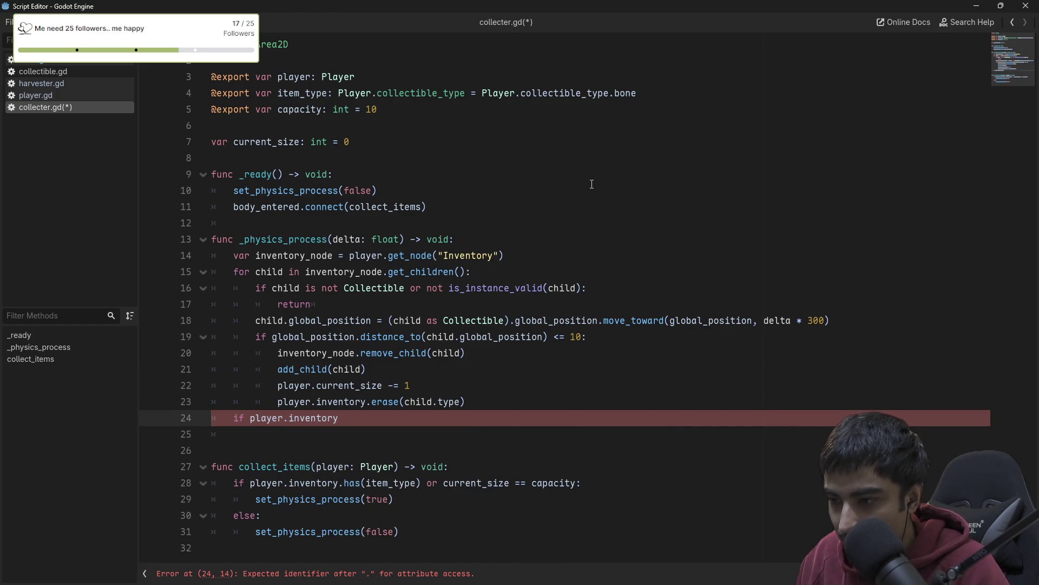
pyautogui.write('.has')
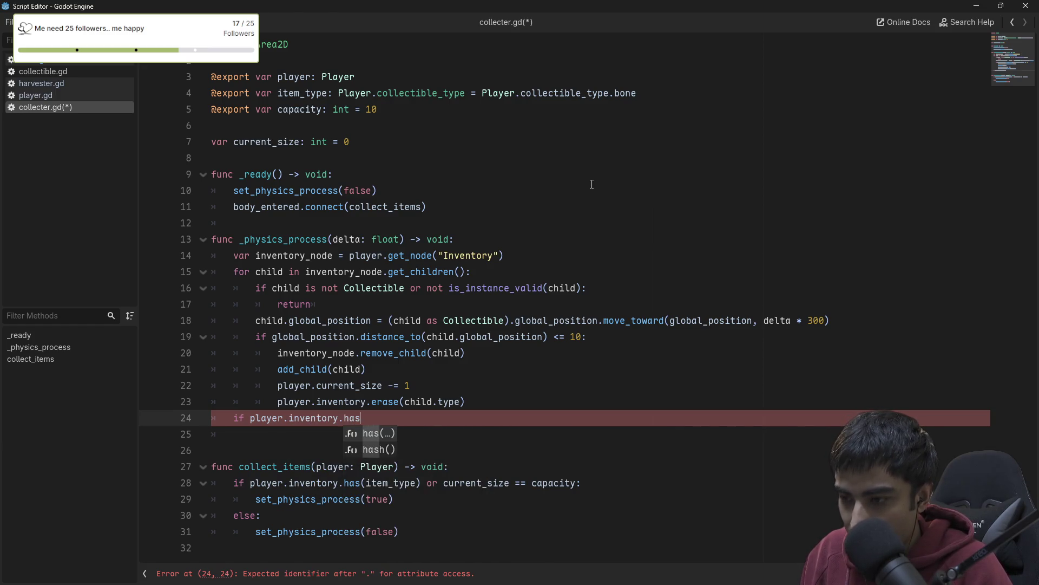
pyautogui.press('Return')
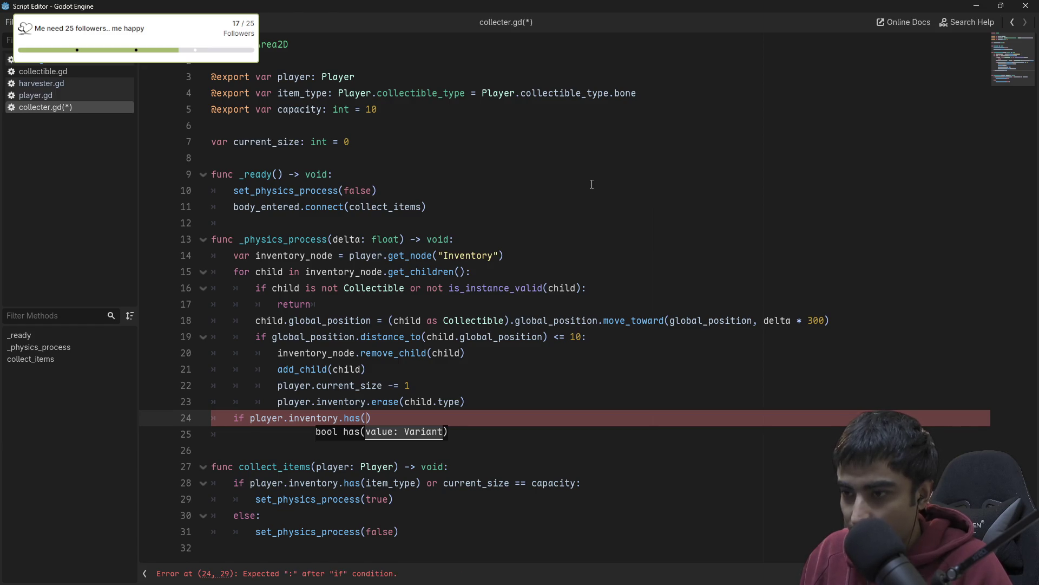
pyautogui.write('item')
pyautogui.press('Return')
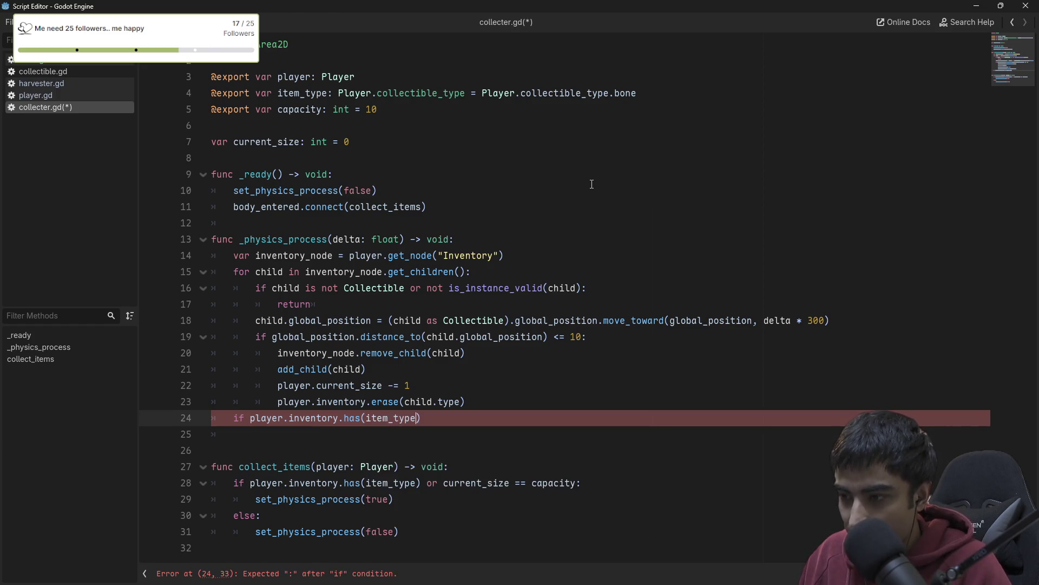
pyautogui.write('not')
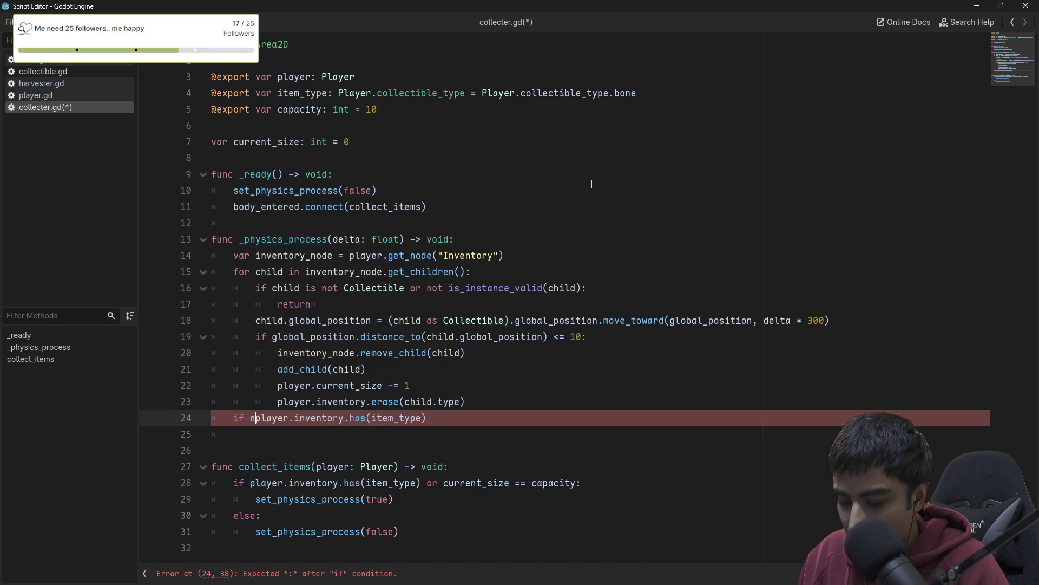
# - Put set_physics_process(false) under the condition, add a blank line before it, and save
pyautogui.press('End')
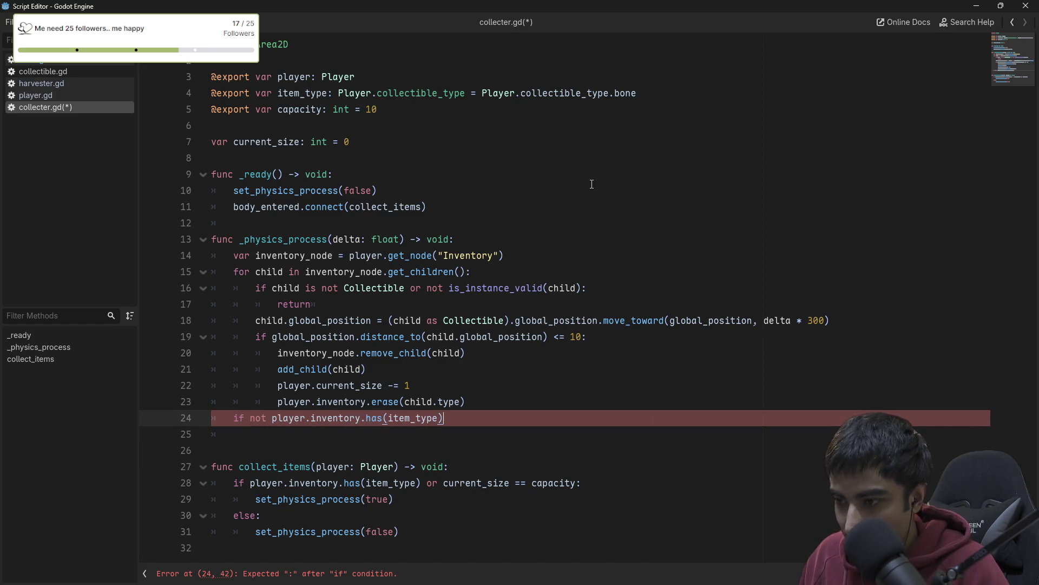
pyautogui.press('Return')
pyautogui.write('set')
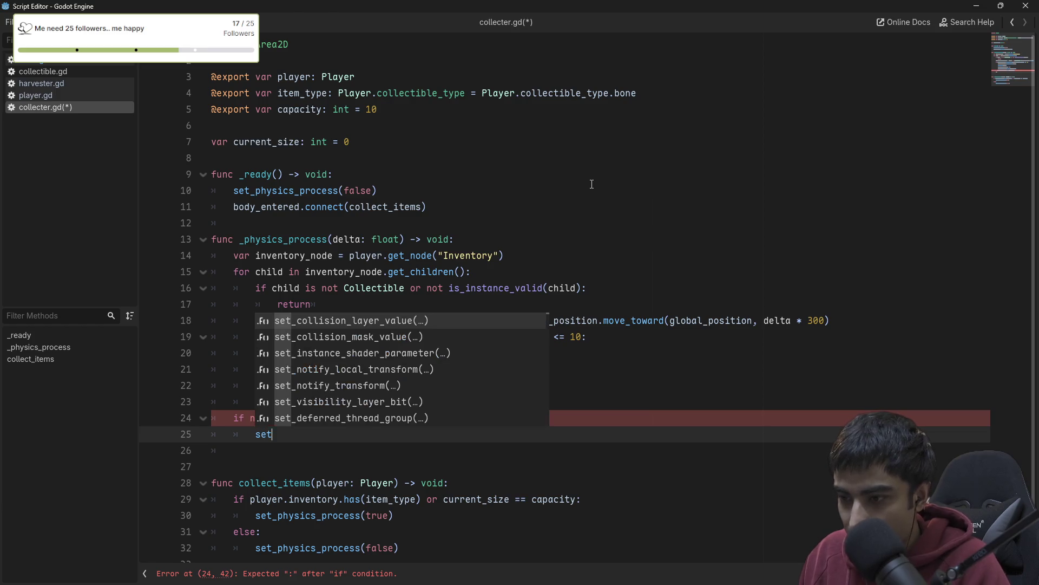
pyautogui.write('_phys')
pyautogui.press('Return')
pyautogui.write('false')
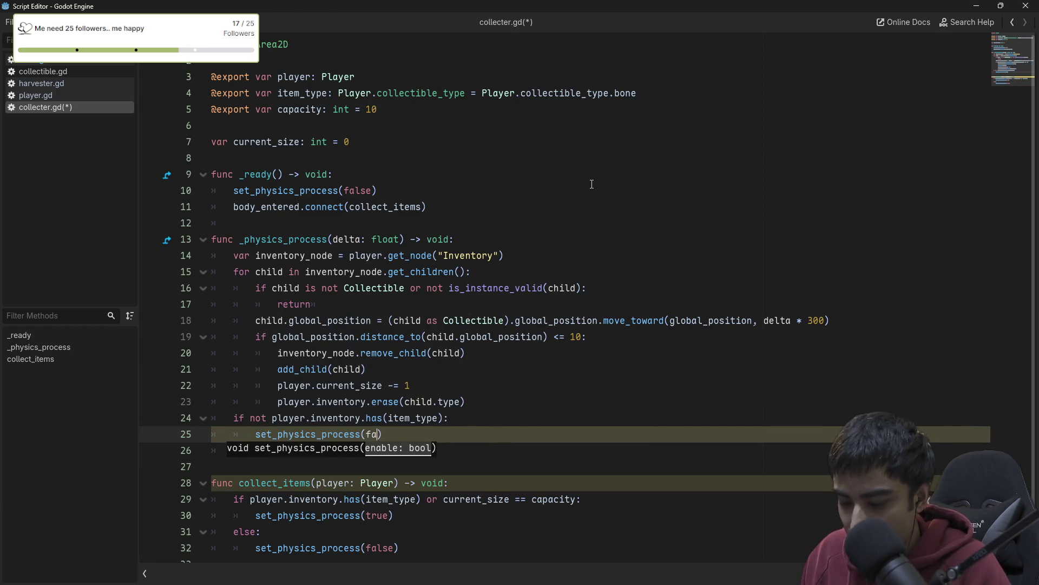
pyautogui.click(495, 397)
pyautogui.press('Return')
pyautogui.hotkey('ctrl', 's')
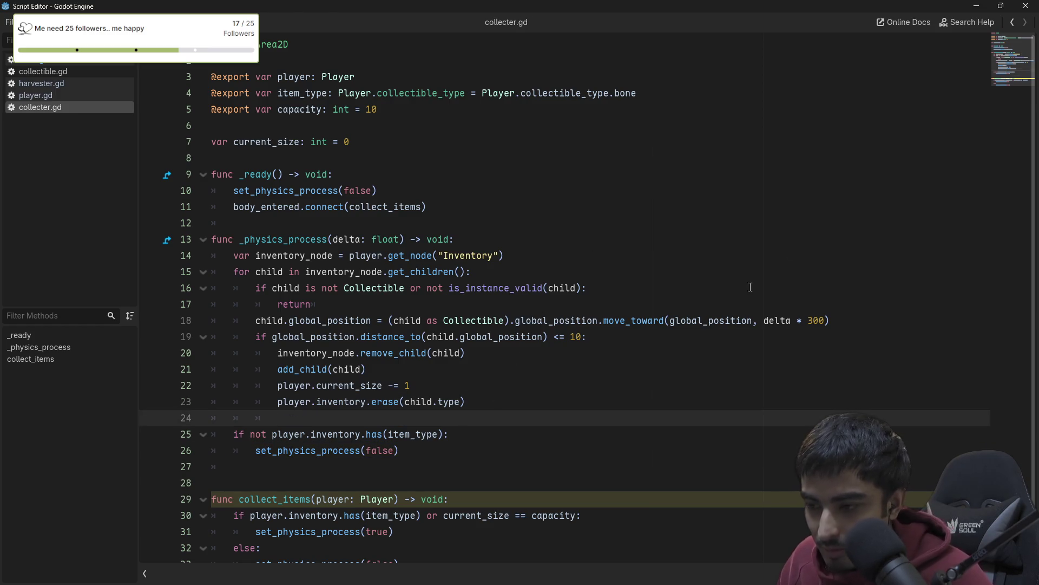
# - Run the game, walk bones from the Harvester to the SHELF twice, then stop it
pyautogui.click(1002, 8)
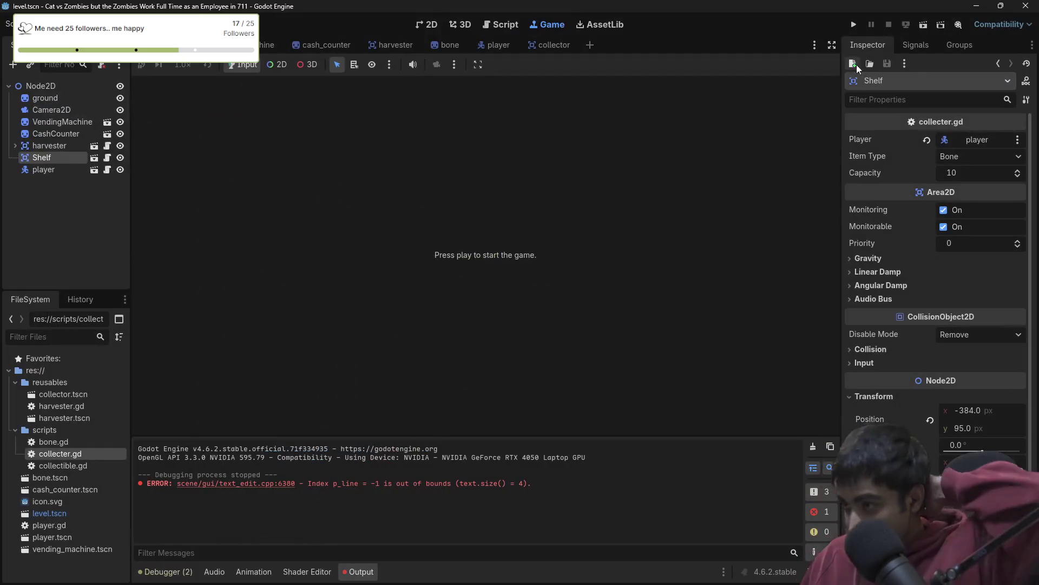
pyautogui.click(852, 25)
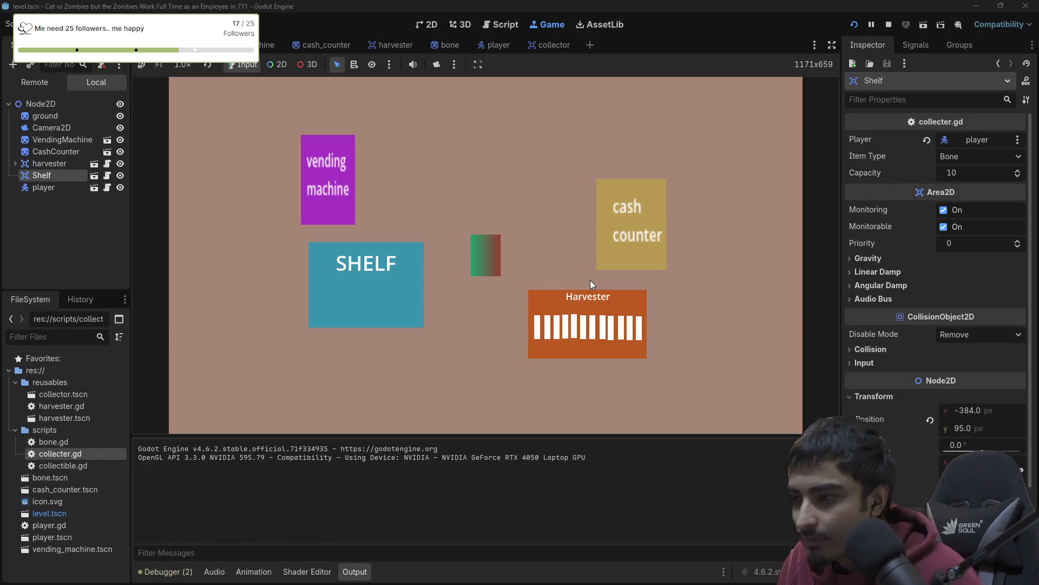
pyautogui.press('Down')
pyautogui.press('Right')
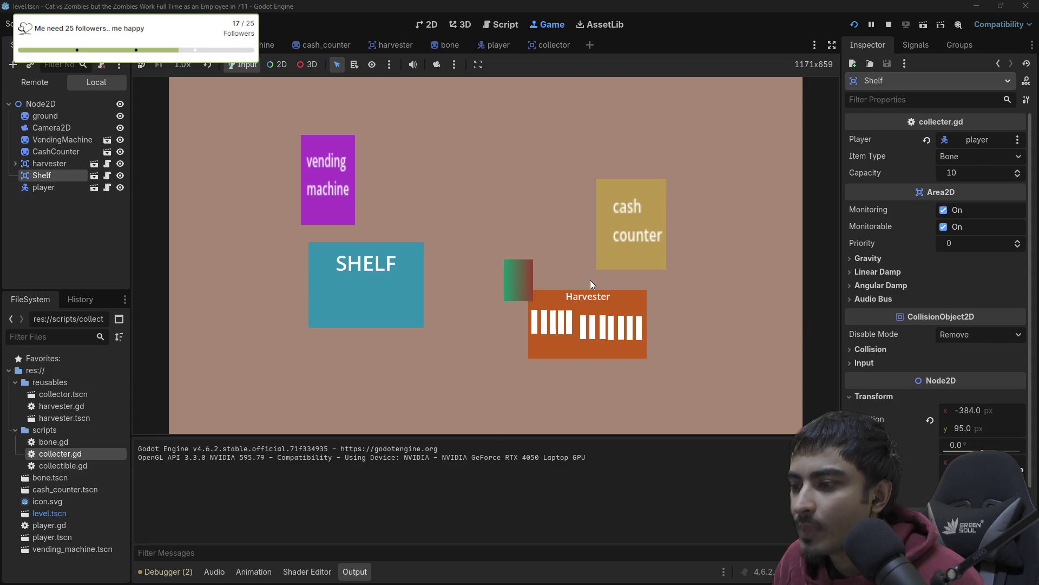
pyautogui.press('Left')
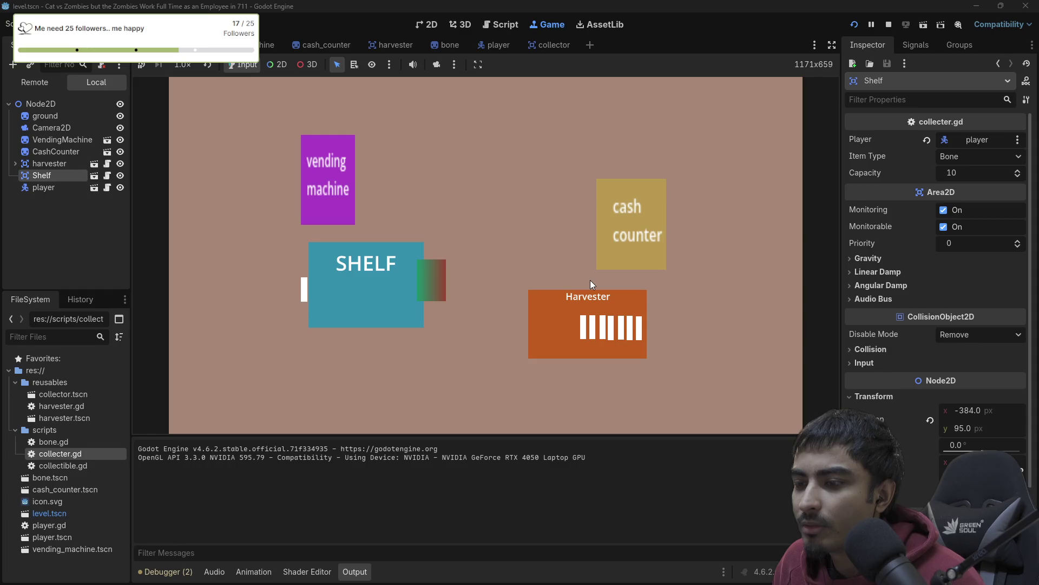
pyautogui.press('Left')
pyautogui.press('Left')
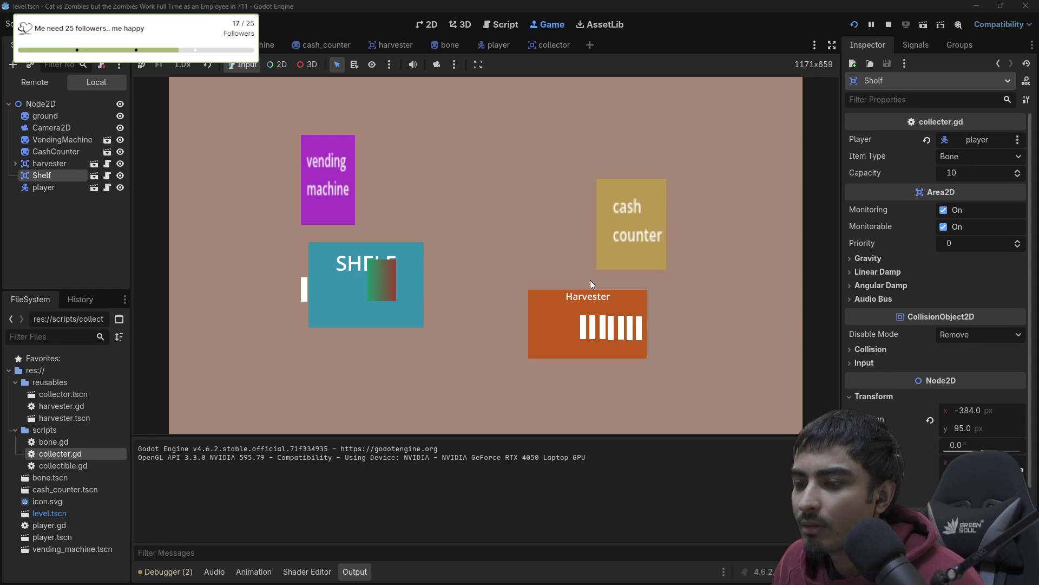
pyautogui.press('Right')
pyautogui.press('Down')
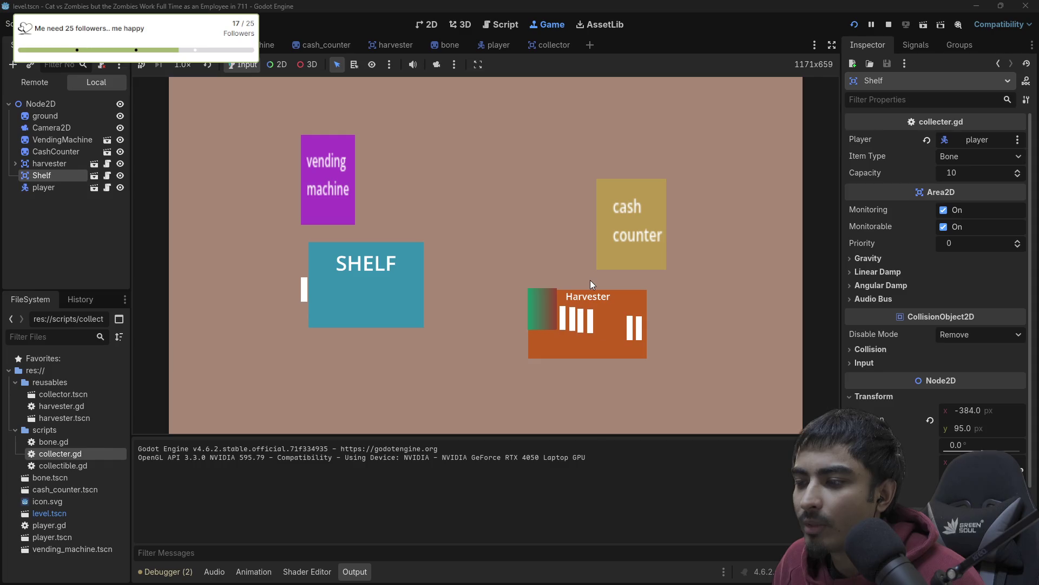
pyautogui.press('Left')
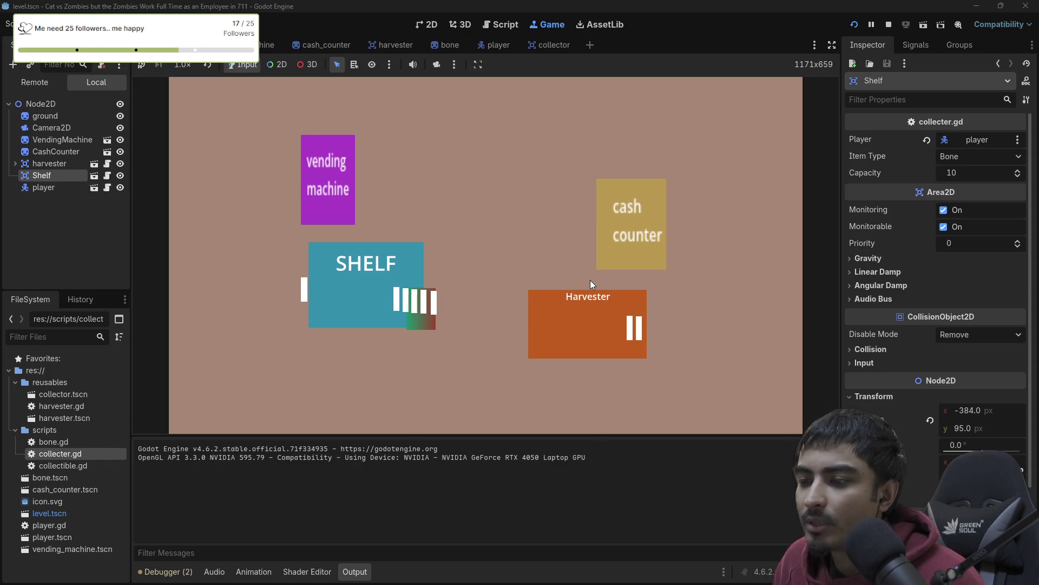
pyautogui.click(888, 27)
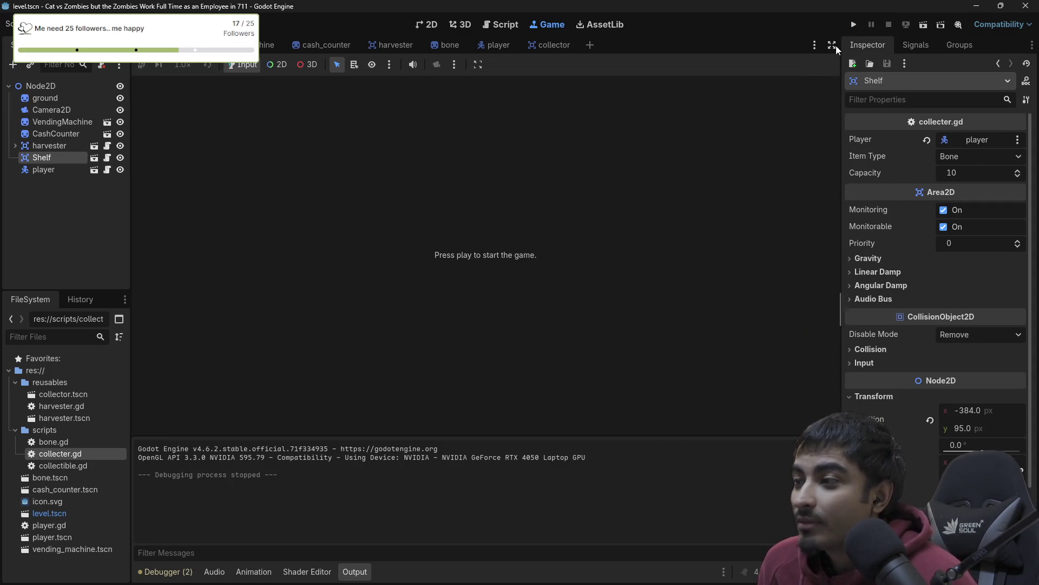
# - Show collecter.gd in the Script workspace and inspect its capacity and current_size declarations
pyautogui.click(506, 26)
pyautogui.scroll(-1, 528, 254)
pyautogui.scroll(1, 519, 322)
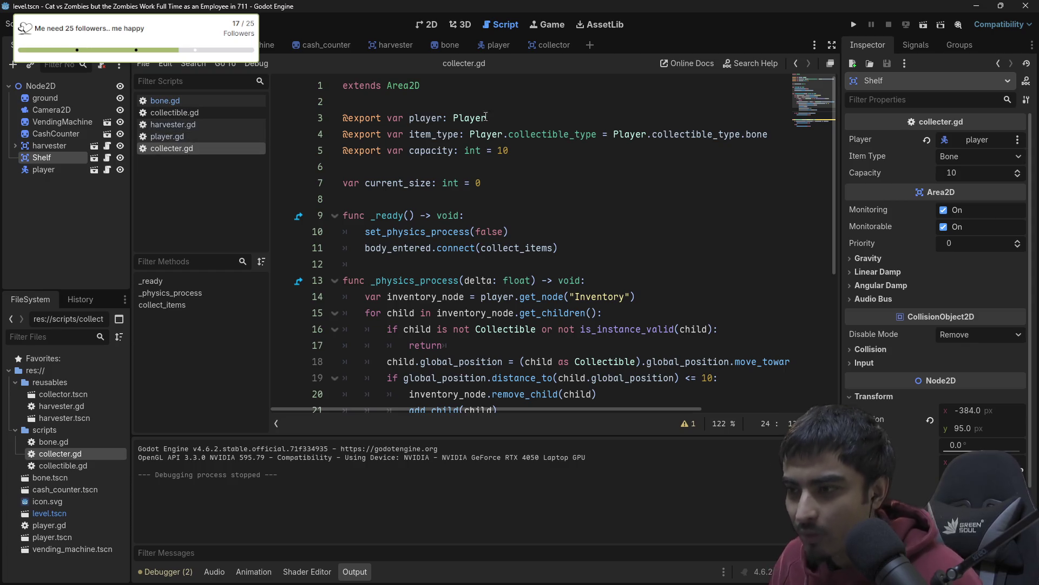
pyautogui.click(479, 183)
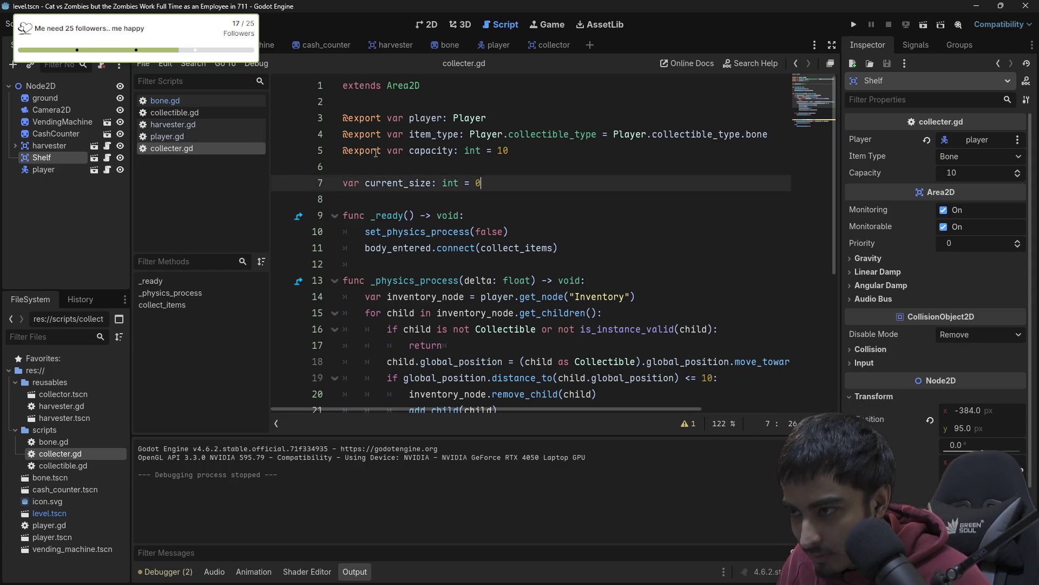
pyautogui.doubleClick(435, 153)
pyautogui.scroll(-5, 476, 172)
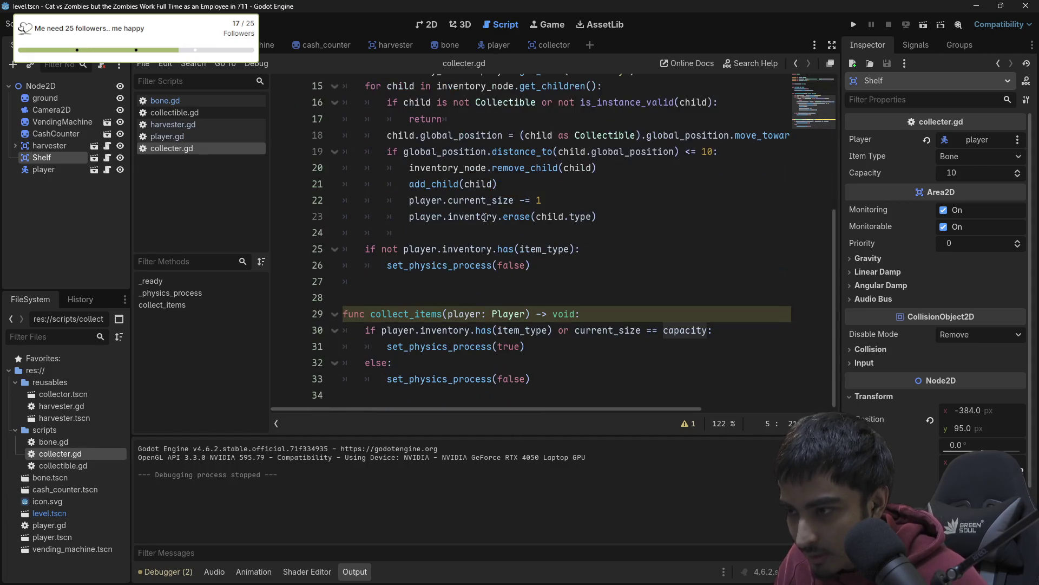
pyautogui.scroll(1, 485, 217)
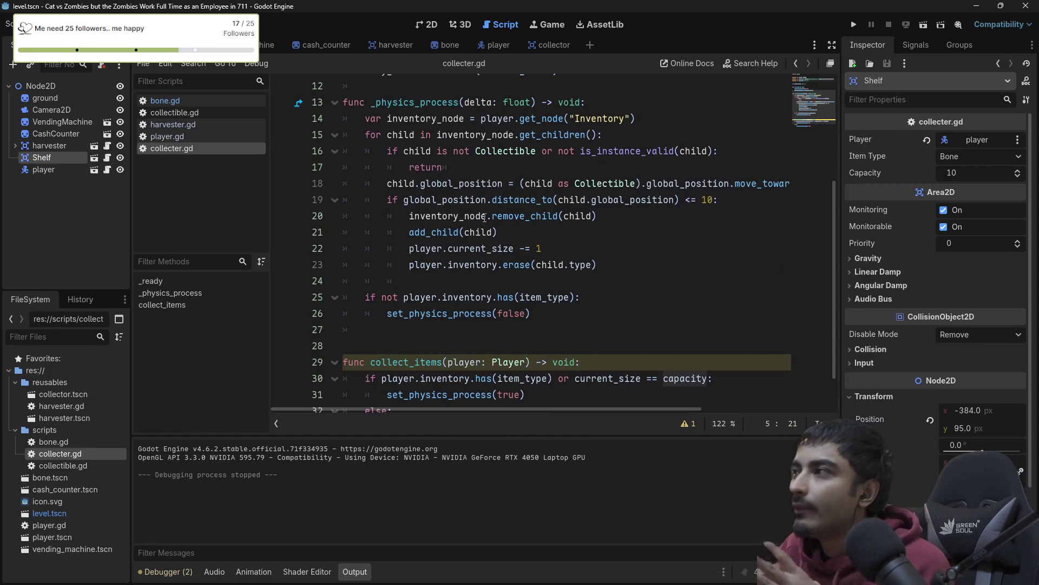